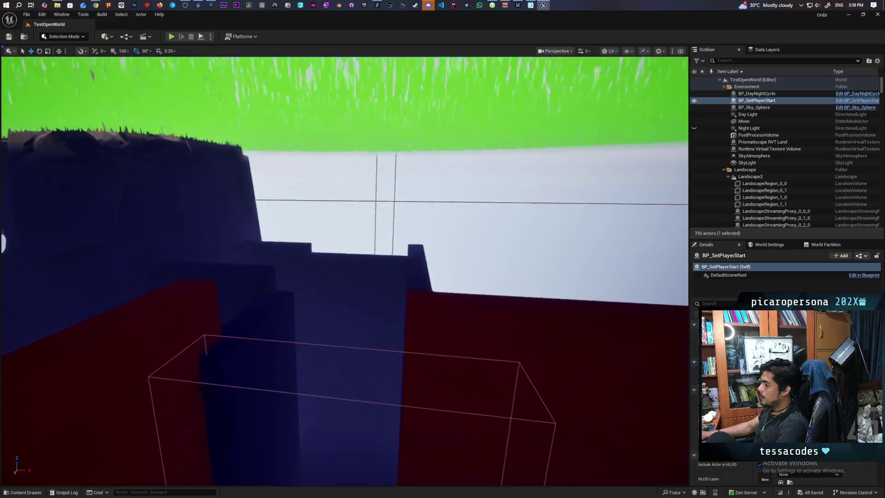
Fly around the stacked blocks, red room and ladder corridor to survey the blockout
drag(393, 359, 393, 359)
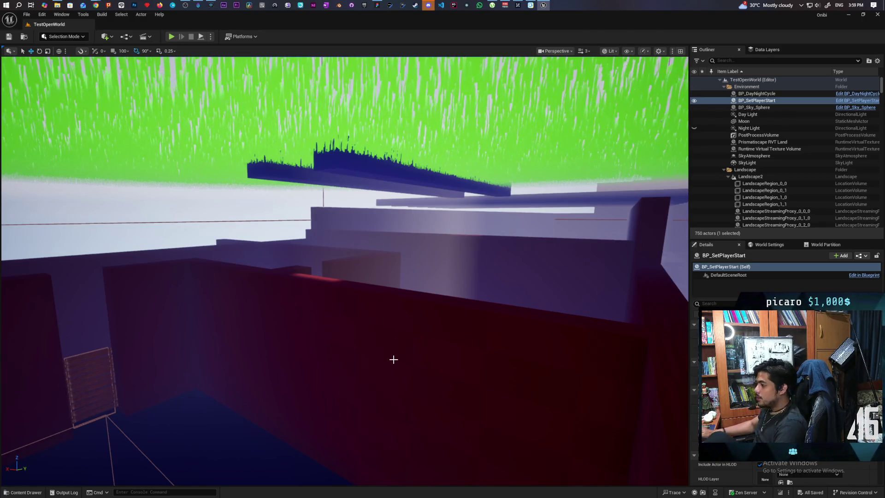
drag(403, 359, 403, 359)
drag(445, 382, 445, 382)
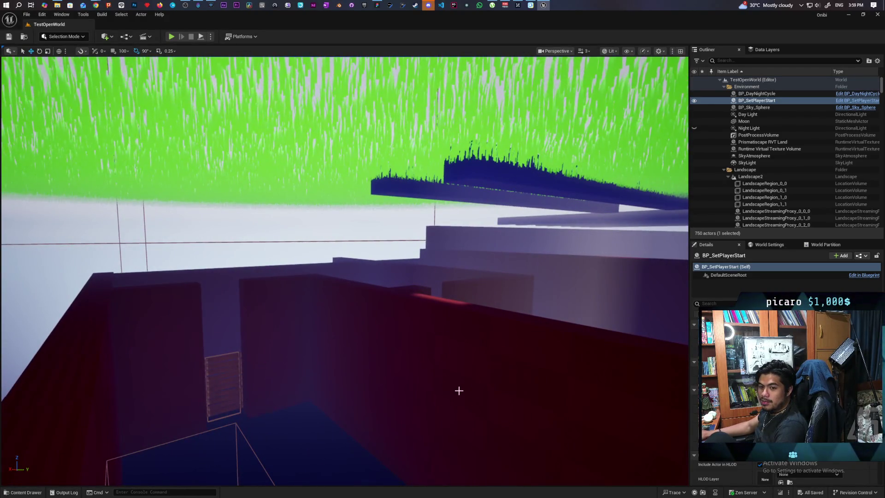
drag(442, 350, 442, 350)
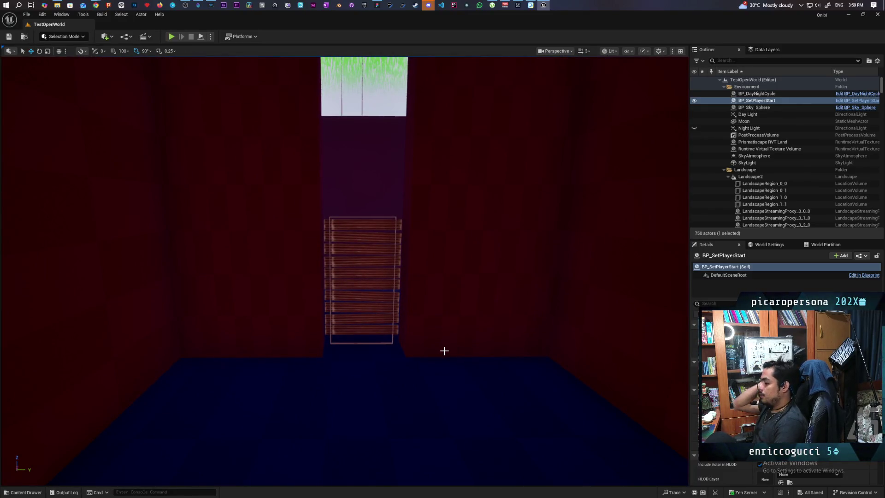
drag(337, 330, 337, 330)
drag(388, 369, 387, 369)
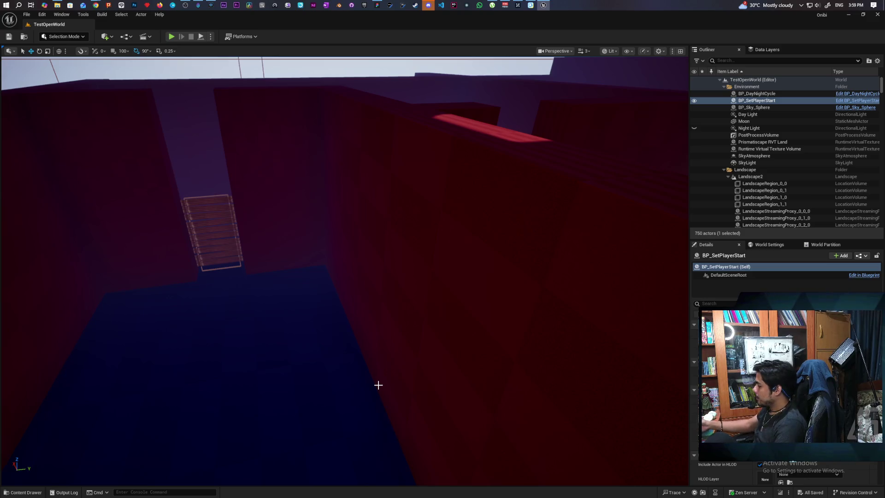
Fly through the corridors past the player start and out over the grass field
key(w)
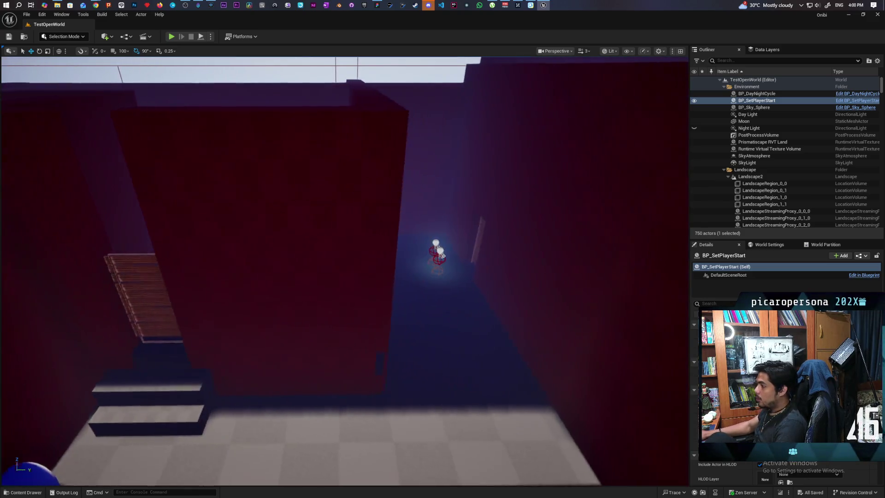
key(w)
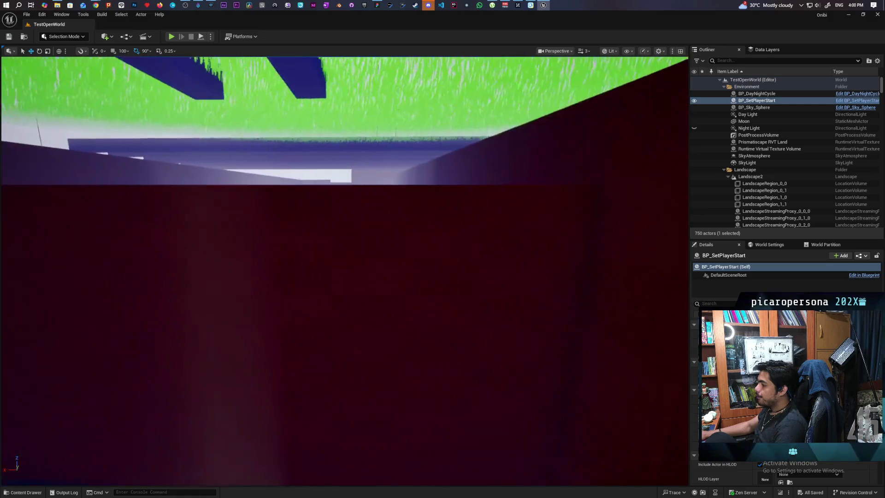
key(w)
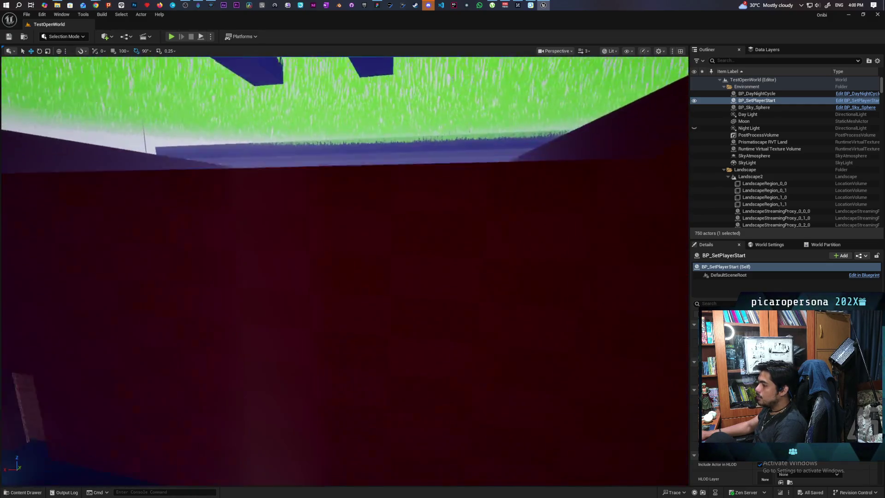
key(w)
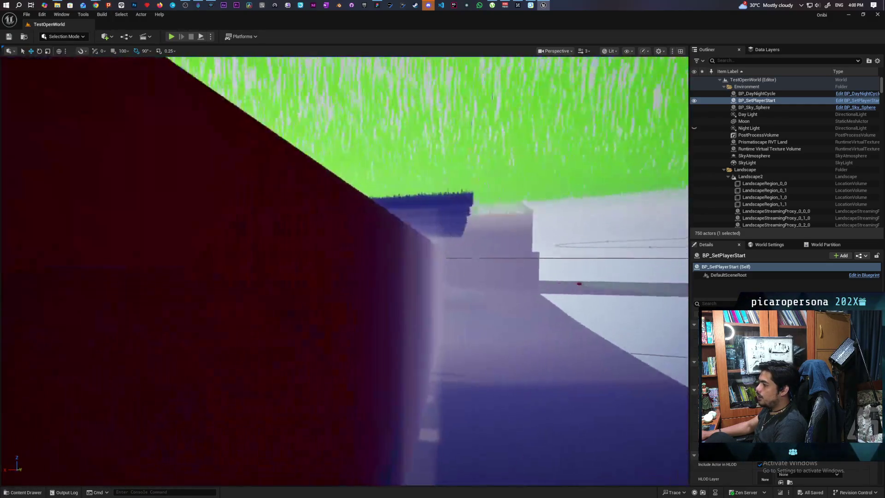
key(w)
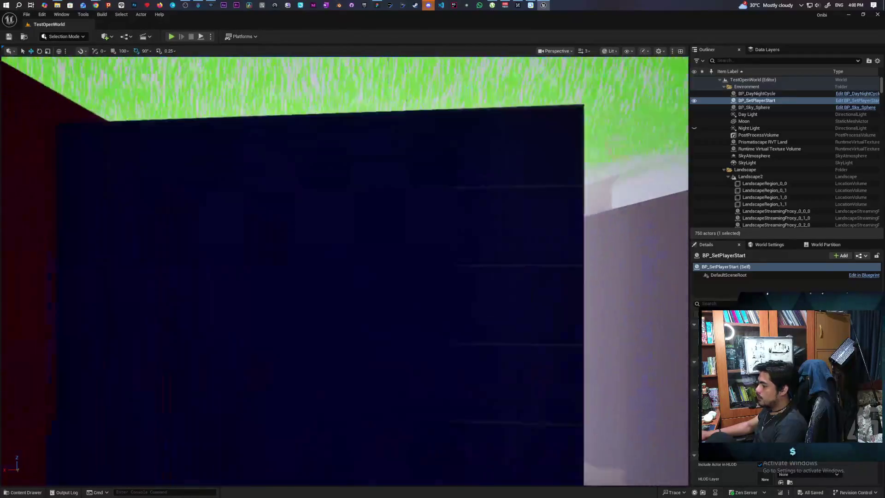
key(w)
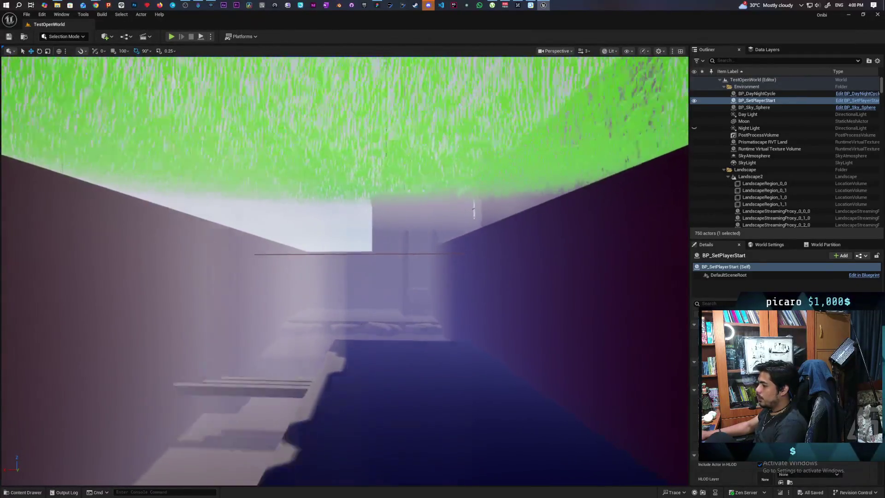
key(w)
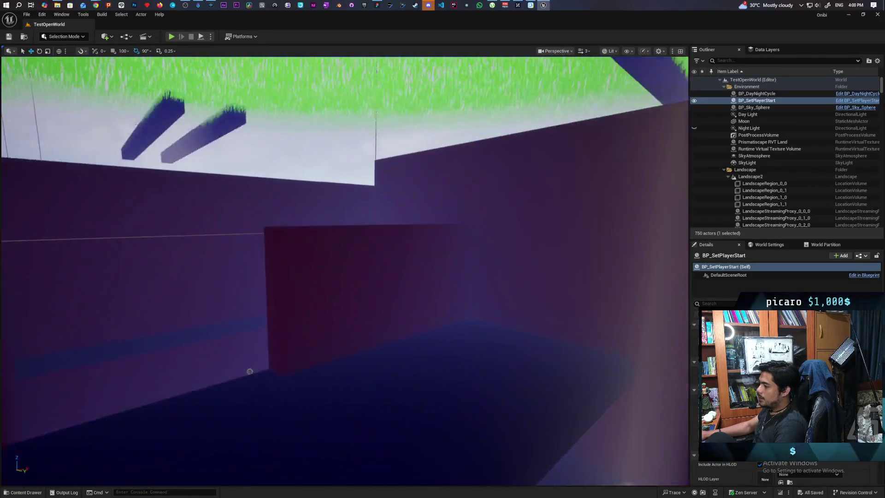
key(w)
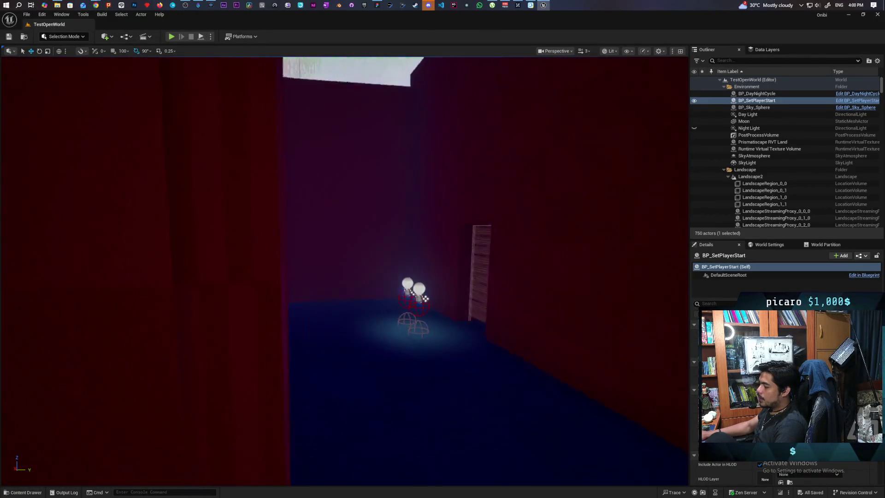
key(w)
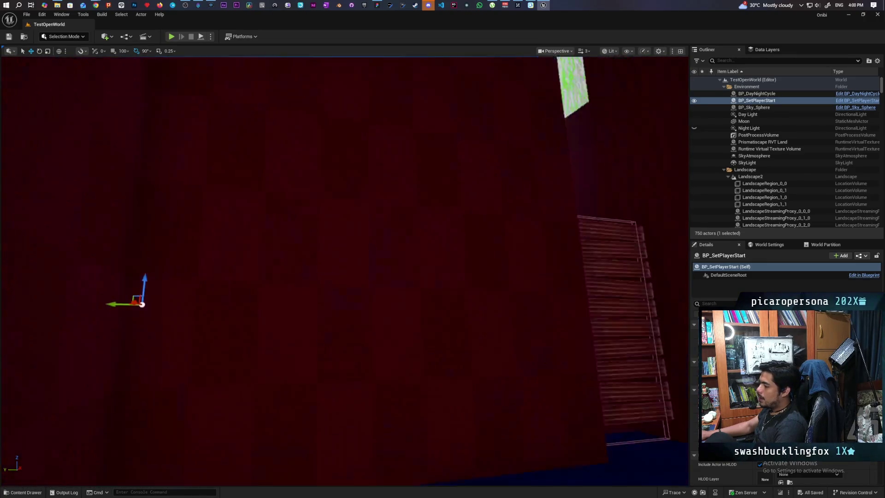
key(w)
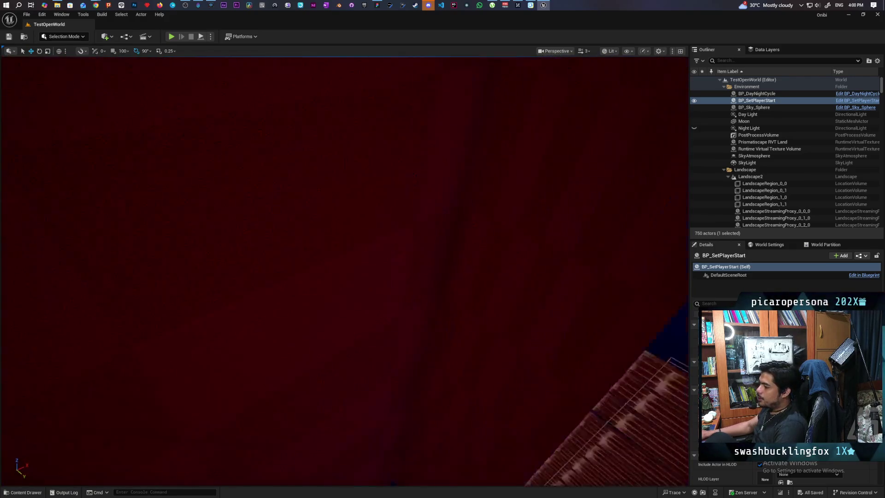
key(w)
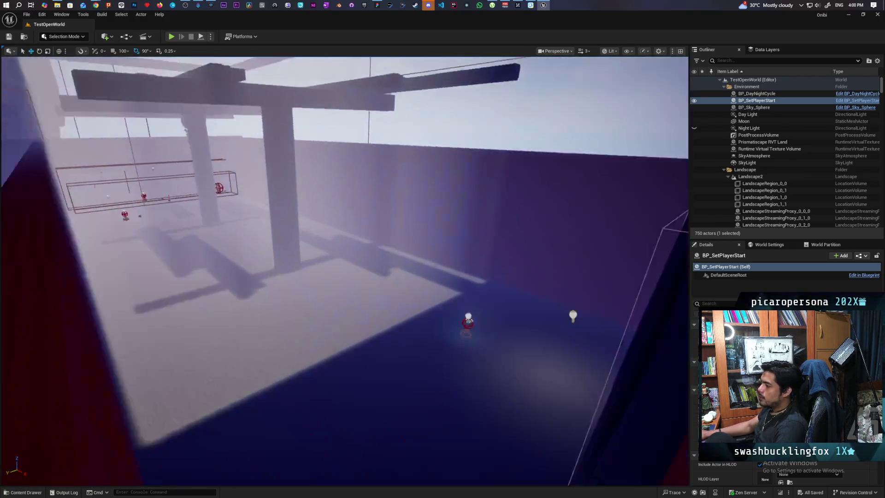
key(w)
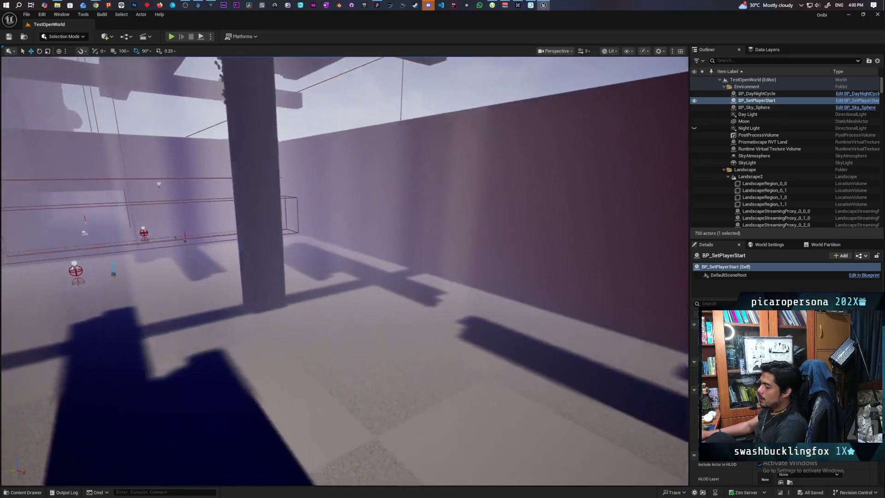
key(w)
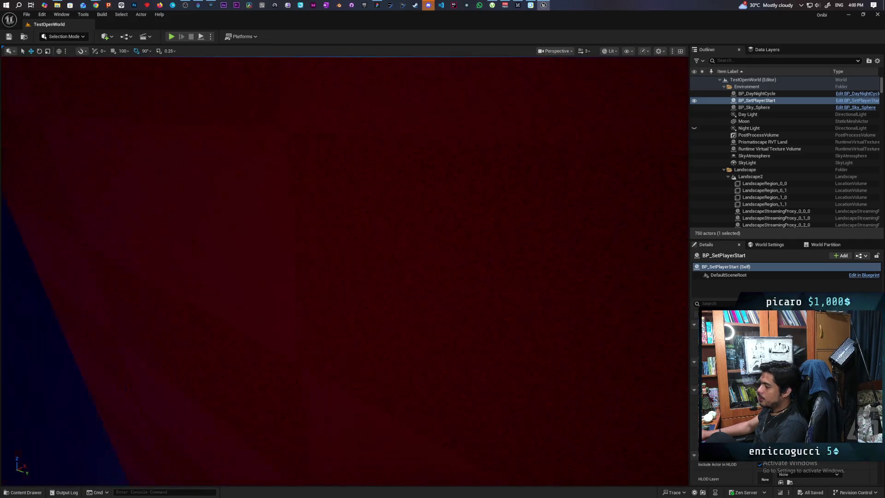
key(w)
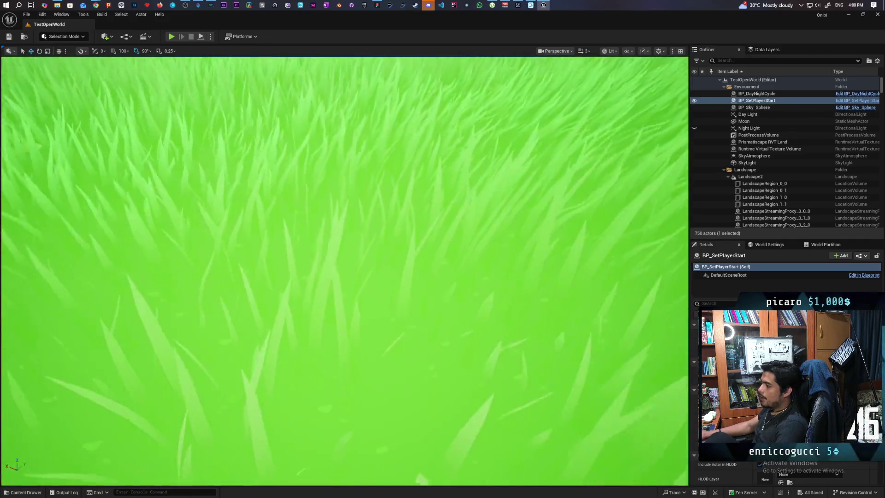
key(w)
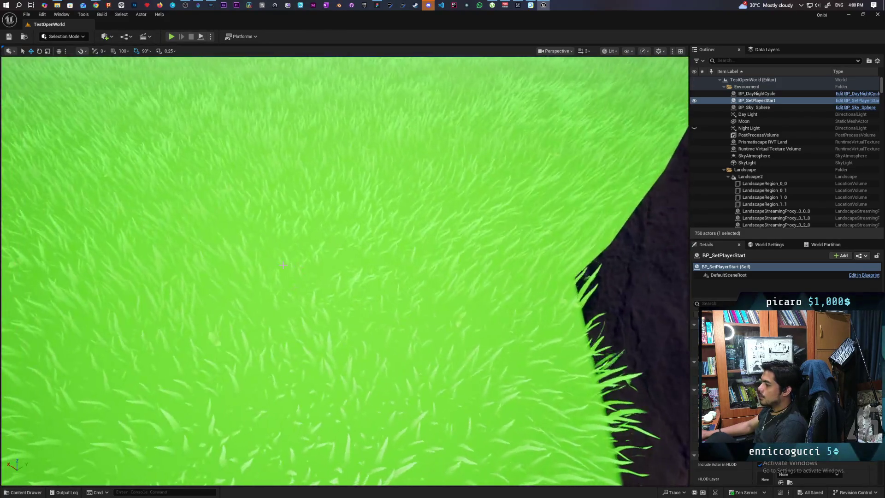
Select the Landscape2 actor and hide it to reveal the beam structure
click(645, 163)
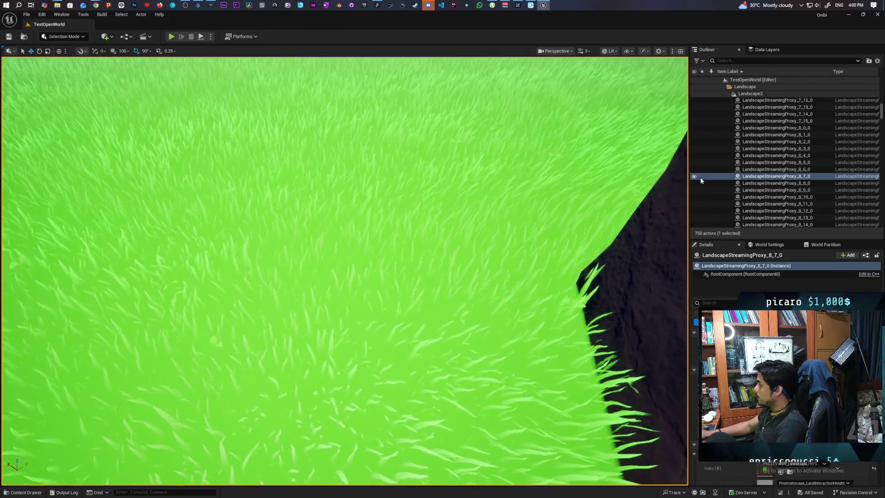
click(742, 94)
scroll(737, 112, up, 3)
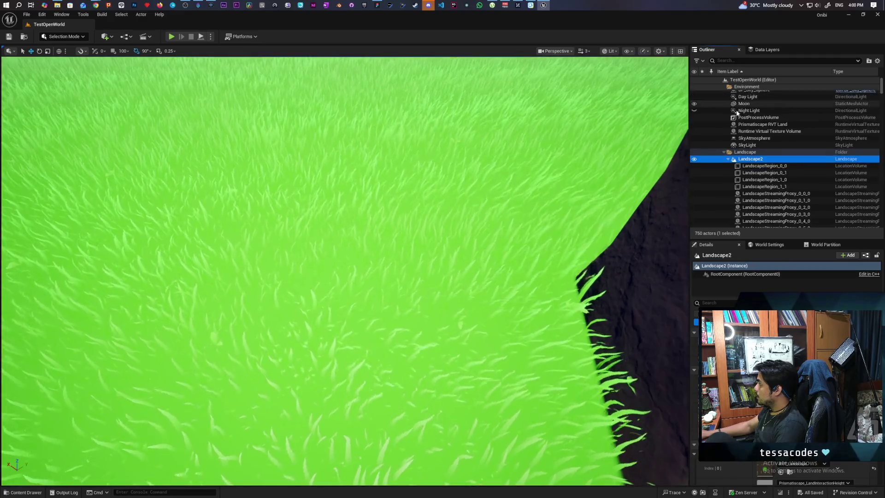
click(694, 159)
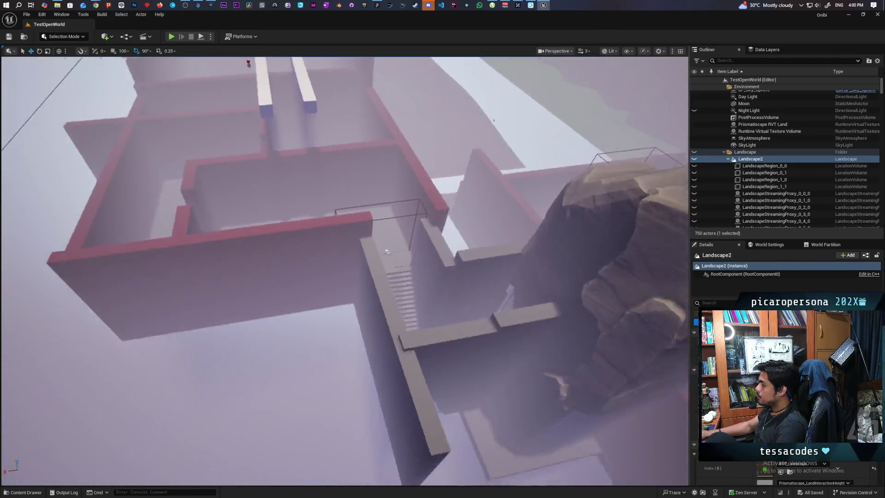
drag(386, 251, 386, 251)
drag(494, 236, 494, 236)
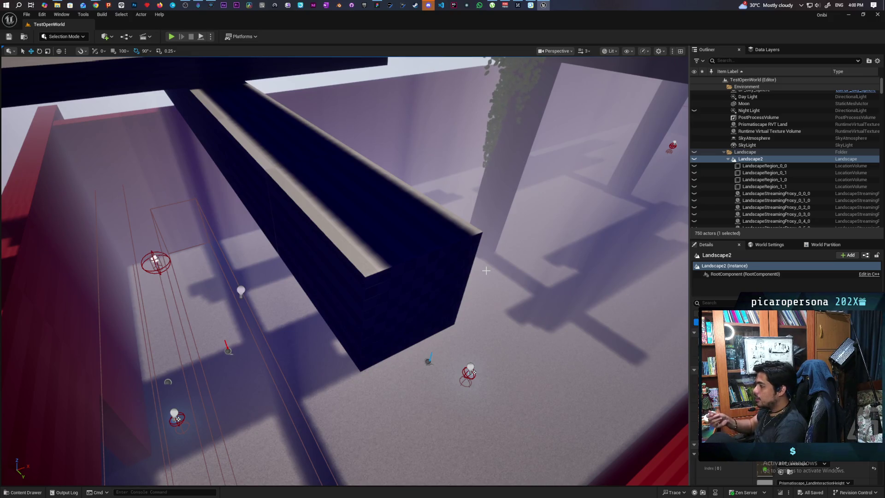
mouse_move(488, 265)
mouse_down()
mouse_move(488, 217)
mouse_move(470, 239)
mouse_move(475, 207)
mouse_move(406, 221)
mouse_move(436, 285)
mouse_up()
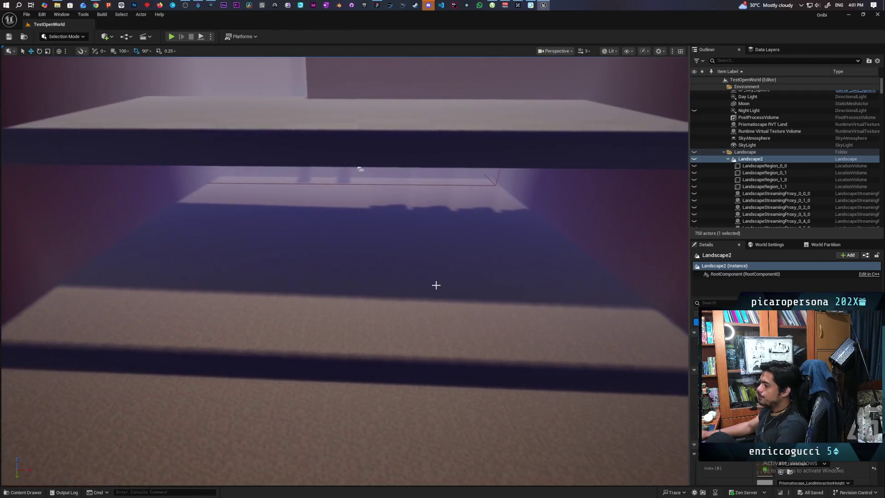
mouse_move(362, 172)
mouse_down()
mouse_move(249, 278)
mouse_move(217, 276)
mouse_move(53, 308)
mouse_move(334, 242)
mouse_up()
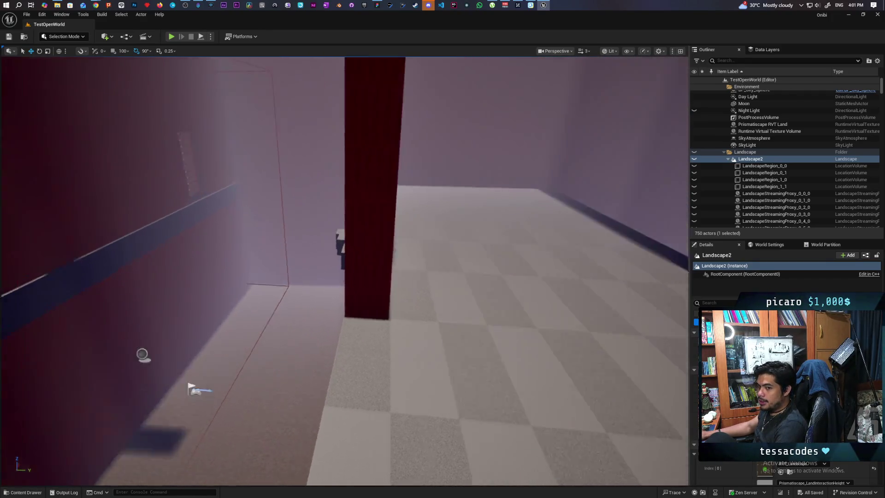
mouse_move(335, 241)
mouse_down()
mouse_move(645, 175)
mouse_move(636, 180)
mouse_move(654, 184)
mouse_move(636, 180)
mouse_up()
mouse_move(323, 359)
mouse_down()
mouse_move(307, 352)
mouse_move(365, 369)
mouse_move(300, 306)
mouse_move(328, 409)
mouse_move(390, 426)
mouse_move(251, 377)
mouse_move(499, 314)
mouse_move(460, 311)
mouse_move(561, 328)
mouse_move(268, 267)
mouse_up()
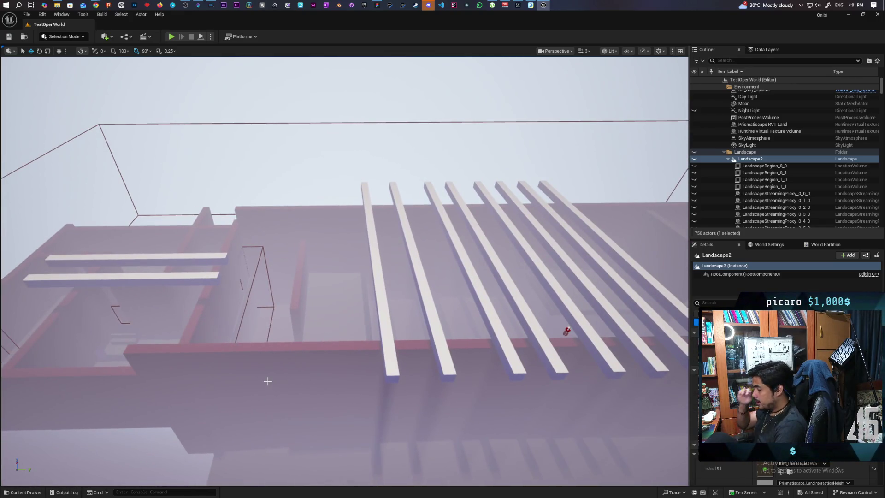
drag(364, 328, 323, 396)
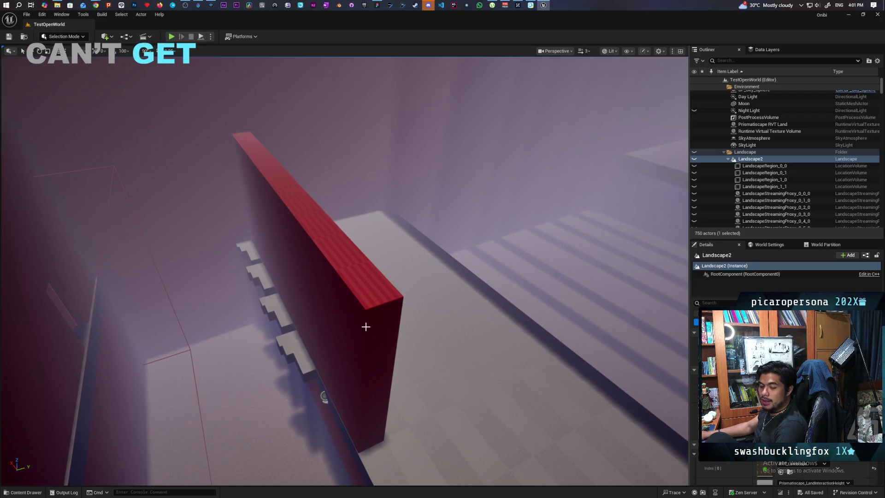
mouse_move(324, 395)
mouse_down()
mouse_move(293, 339)
mouse_move(276, 437)
mouse_move(295, 405)
mouse_move(574, 409)
mouse_up()
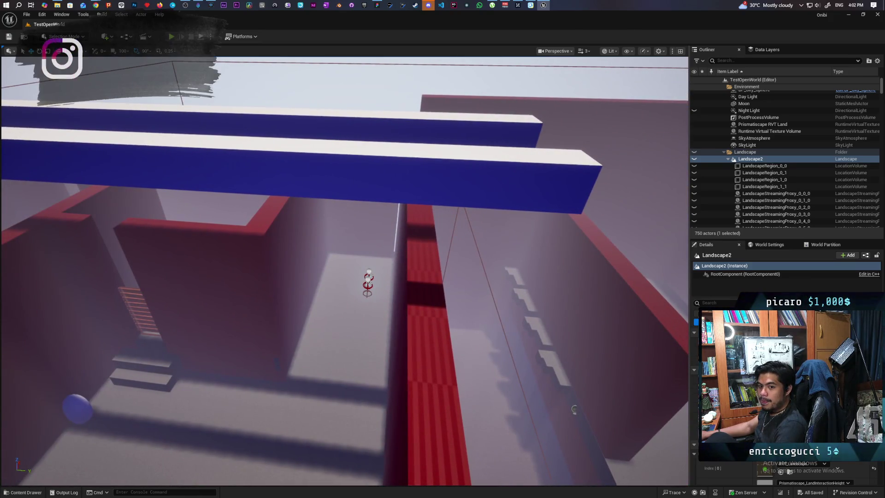
drag(574, 409, 539, 359)
mouse_move(338, 374)
mouse_down()
mouse_move(322, 364)
mouse_move(338, 374)
mouse_move(341, 397)
mouse_move(325, 431)
mouse_up()
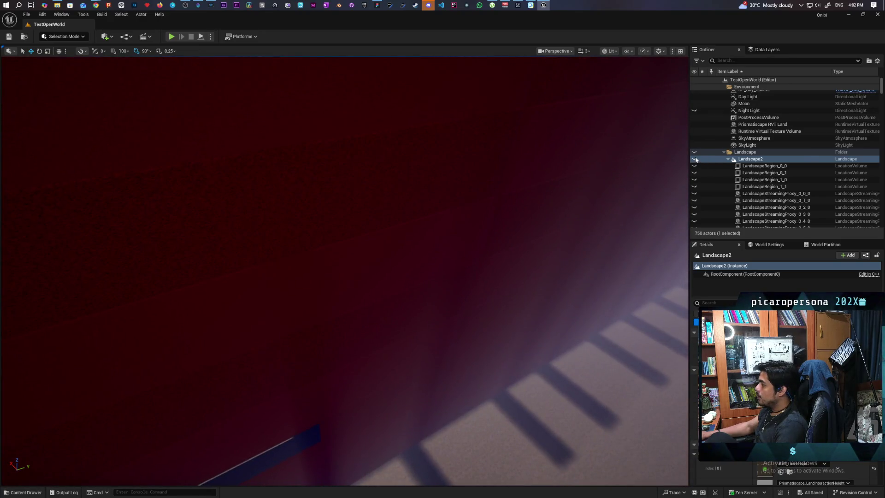
click(694, 159)
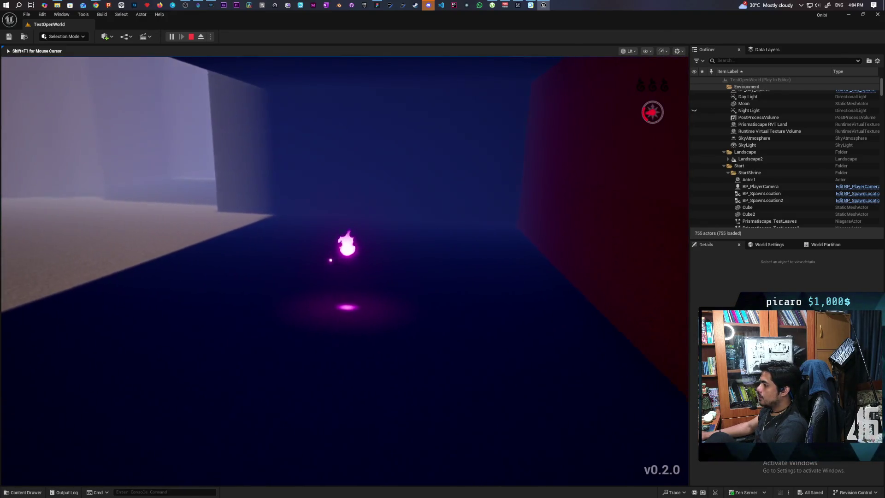
Stop the play test and return to editing the level
key(Escape)
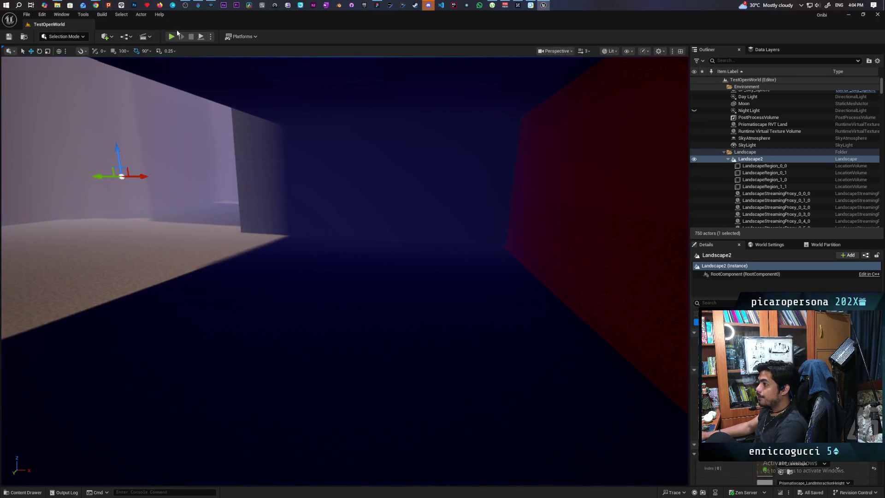
Start a Play-In-Editor session of TestOpenWorld with Alt+P
key(alt+p)
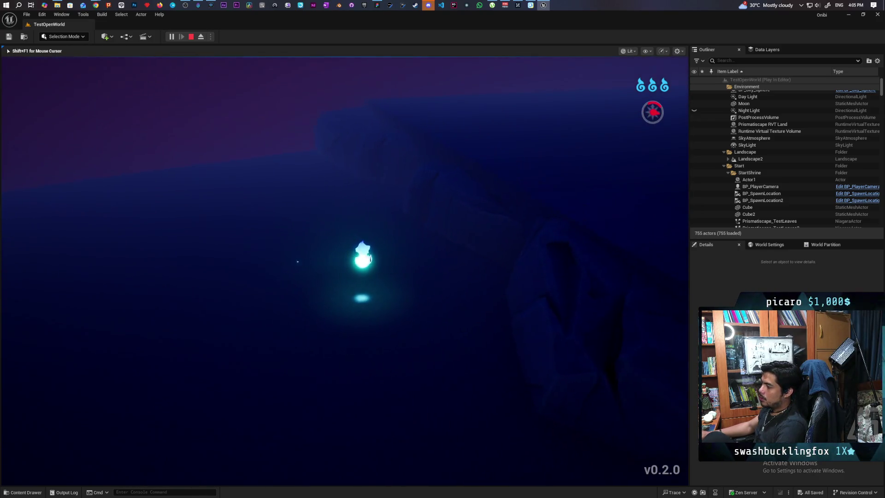
Steer the flame character into the walled room toward the stairs, then stop the play test
key(w)
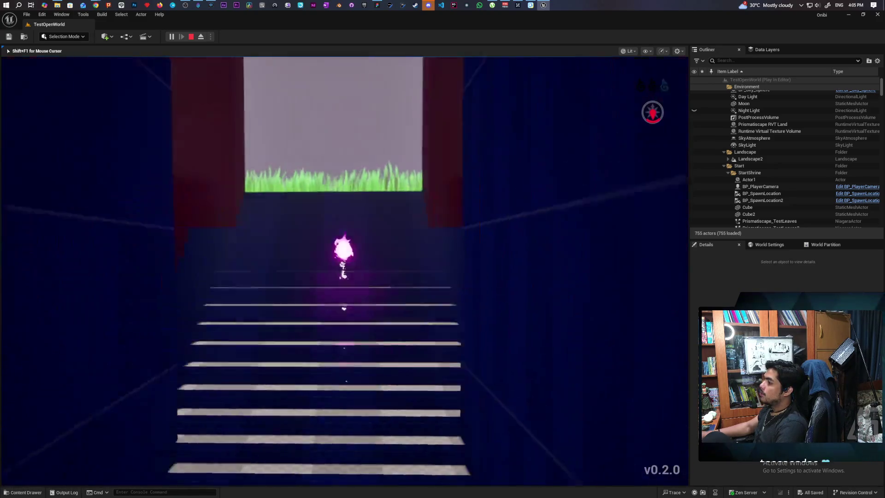
key(Escape)
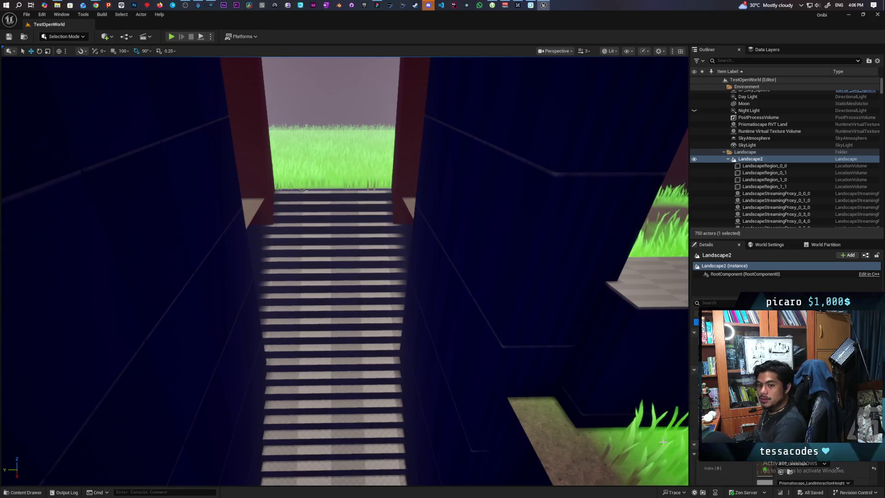
Fly out of the stairwell and around the pads, stairs and grey walls
mouse_move(451, 338)
mouse_down()
mouse_move(447, 316)
mouse_move(444, 350)
mouse_move(433, 318)
mouse_move(379, 330)
mouse_move(359, 308)
mouse_move(482, 203)
mouse_move(532, 204)
mouse_move(313, 307)
mouse_up()
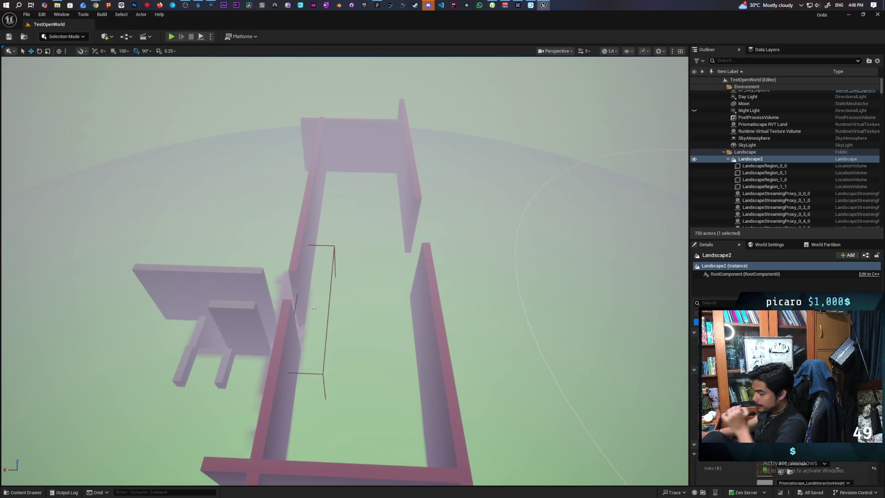
mouse_move(280, 404)
mouse_down()
mouse_move(272, 433)
mouse_move(272, 360)
mouse_up()
drag(347, 390, 347, 389)
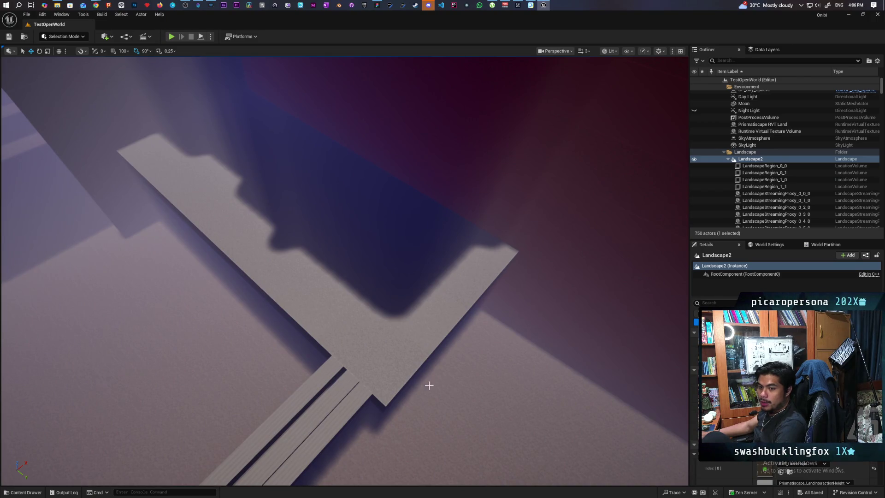
drag(369, 353, 369, 353)
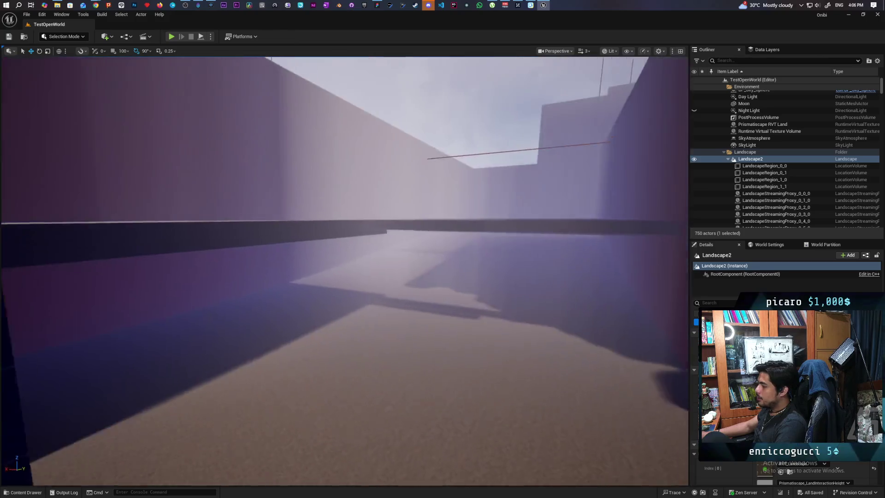
drag(368, 354, 369, 353)
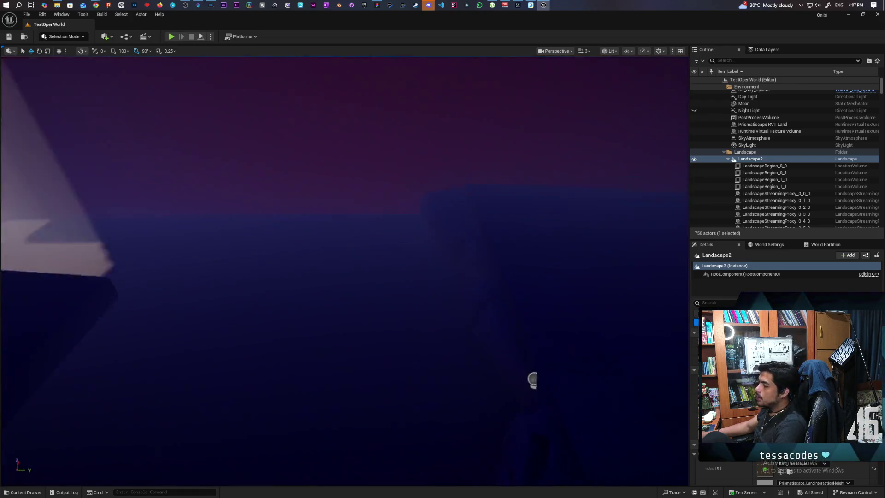
mouse_move(529, 375)
mouse_down()
mouse_move(518, 341)
mouse_move(484, 364)
mouse_move(399, 272)
mouse_move(346, 288)
mouse_move(337, 274)
mouse_up()
drag(114, 475, 138, 451)
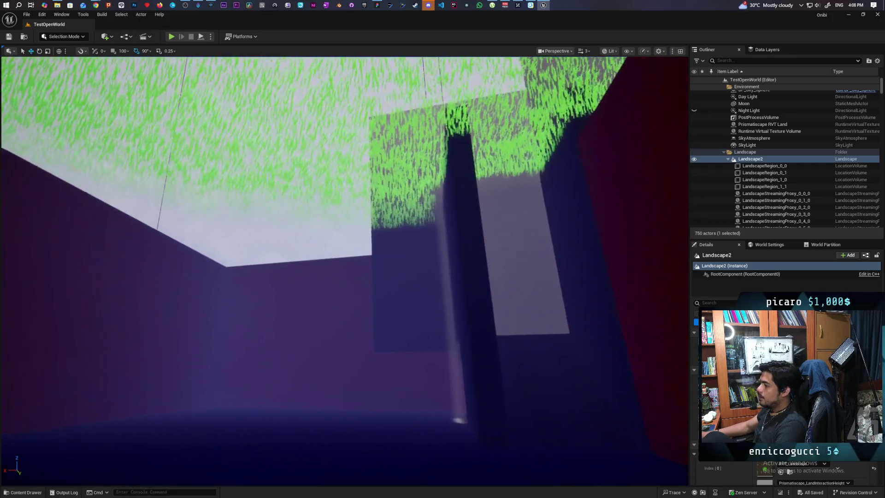
mouse_move(346, 277)
mouse_down()
mouse_move(276, 272)
mouse_move(332, 276)
mouse_move(332, 258)
mouse_move(332, 285)
mouse_move(341, 285)
mouse_move(341, 259)
mouse_move(417, 286)
mouse_move(258, 381)
mouse_move(344, 339)
mouse_up()
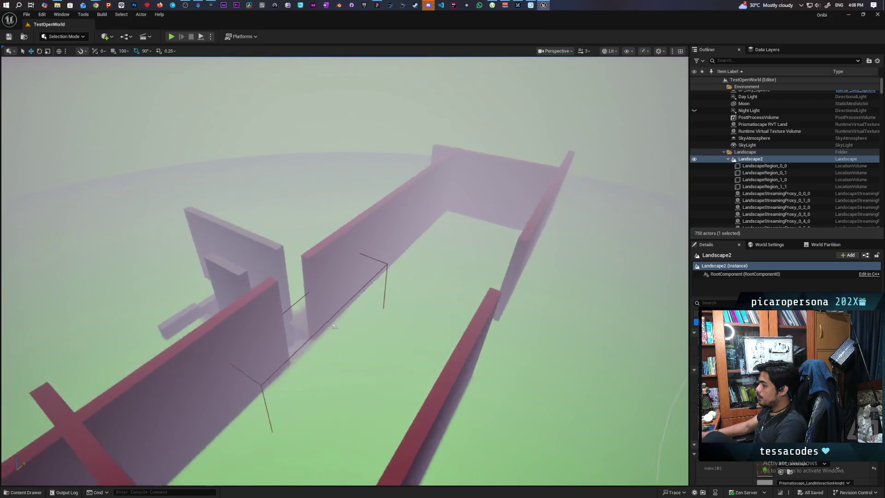
drag(362, 275, 392, 290)
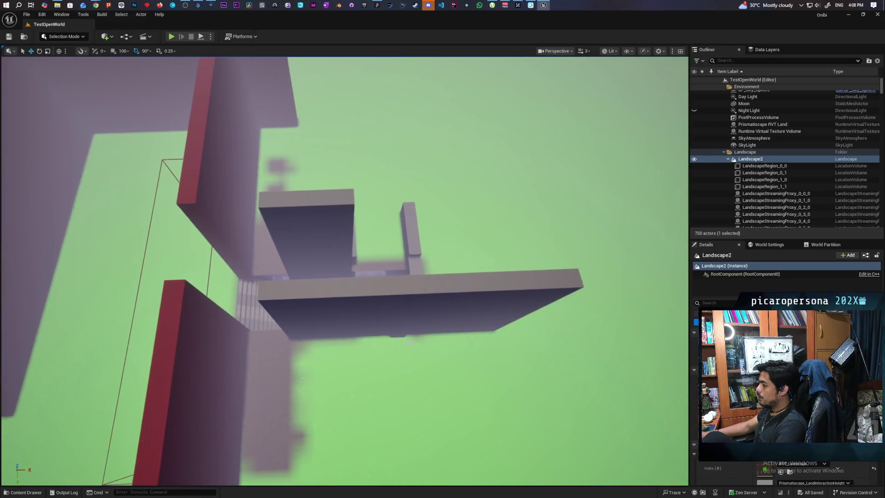
Slide GB_Wall74 sideways along X against the red wall, checking from beneath GB_Wall72
click(437, 311)
drag(391, 291, 416, 302)
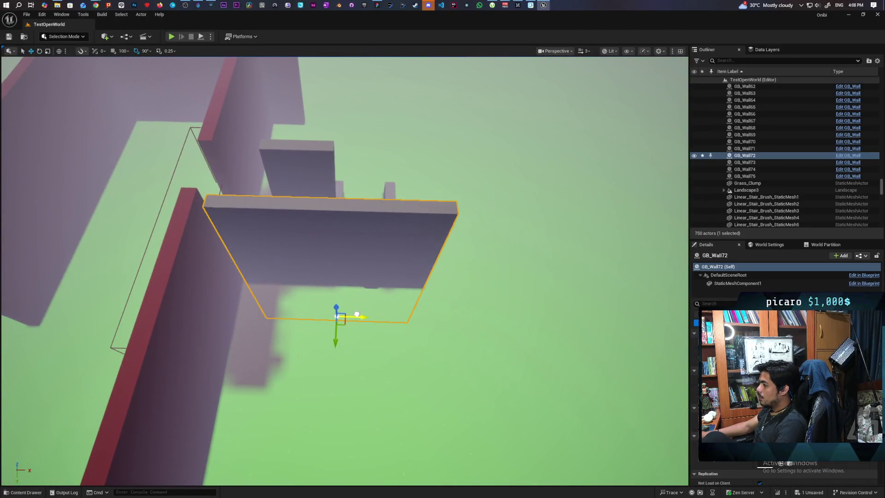
mouse_move(350, 312)
mouse_down()
mouse_move(364, 319)
mouse_move(398, 301)
mouse_up()
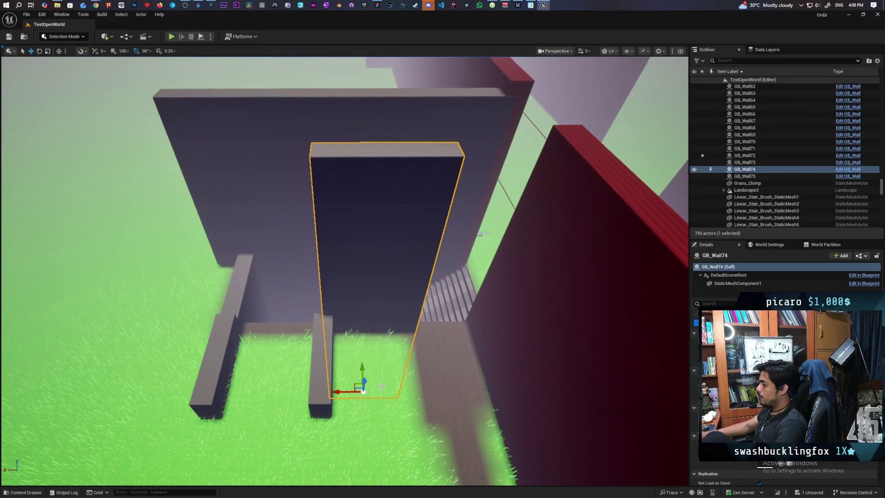
drag(353, 391, 369, 389)
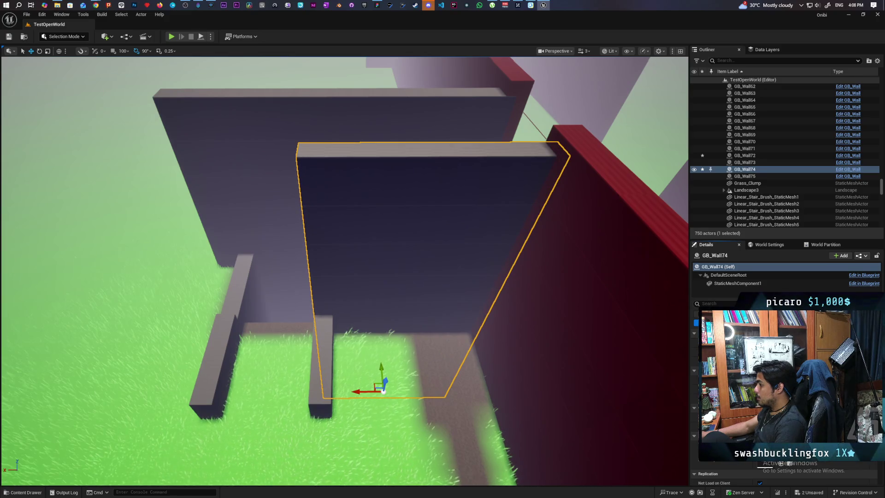
mouse_move(622, 364)
mouse_down()
mouse_move(566, 276)
mouse_move(575, 353)
mouse_up()
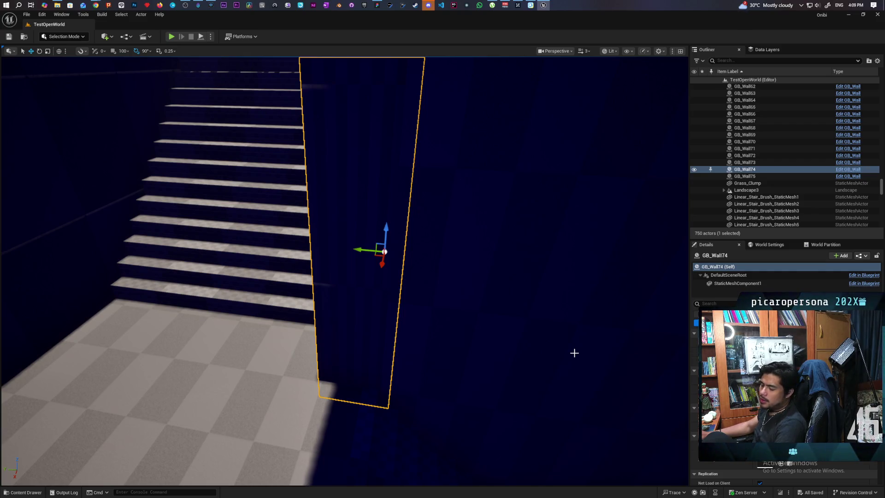
drag(573, 348, 573, 348)
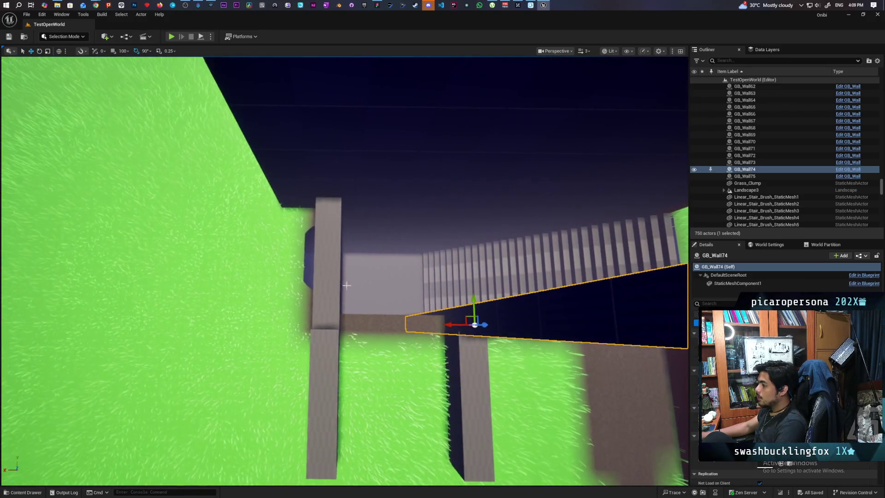
Select GB_Wall71 and drag it down along Z beside the staircase
click(332, 279)
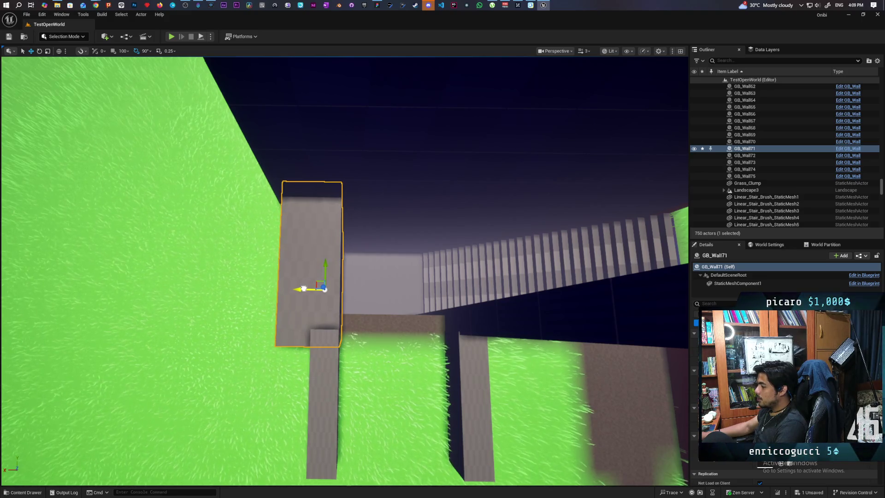
mouse_move(303, 289)
mouse_down()
mouse_move(322, 429)
mouse_move(232, 477)
mouse_move(390, 282)
mouse_move(352, 316)
mouse_move(313, 326)
mouse_move(373, 201)
mouse_move(481, 254)
mouse_up()
mouse_move(493, 376)
mouse_down()
mouse_move(530, 359)
mouse_move(502, 348)
mouse_move(481, 361)
mouse_up()
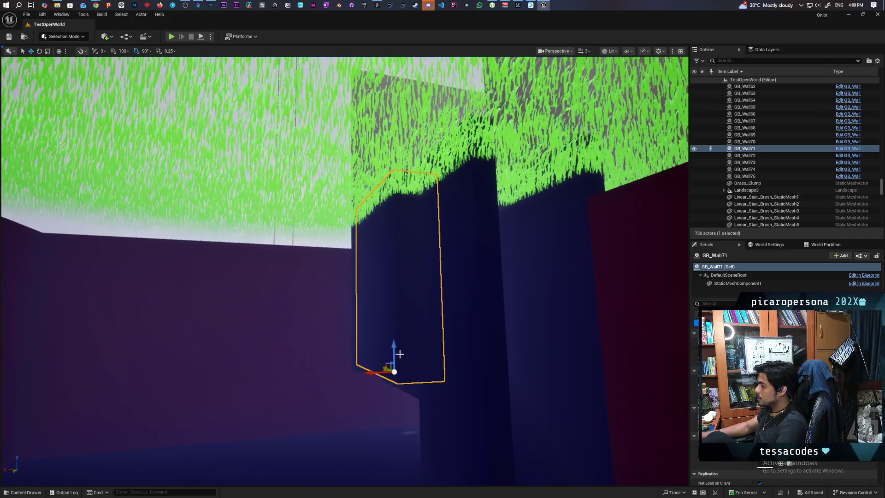
drag(394, 349, 466, 382)
mouse_move(383, 380)
mouse_down()
mouse_move(375, 458)
mouse_move(385, 394)
mouse_up()
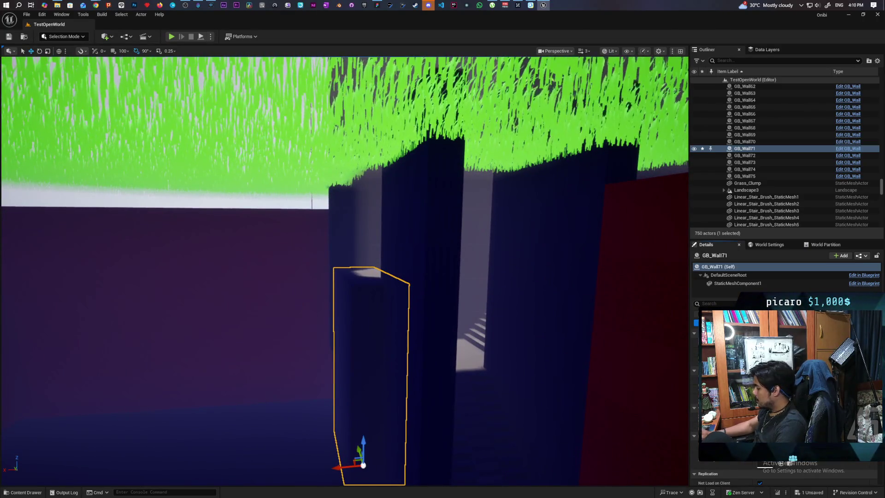
Orbit around GB_Wall71 near the stairs to check its height, then select GB_Wall72
drag(550, 163, 531, 267)
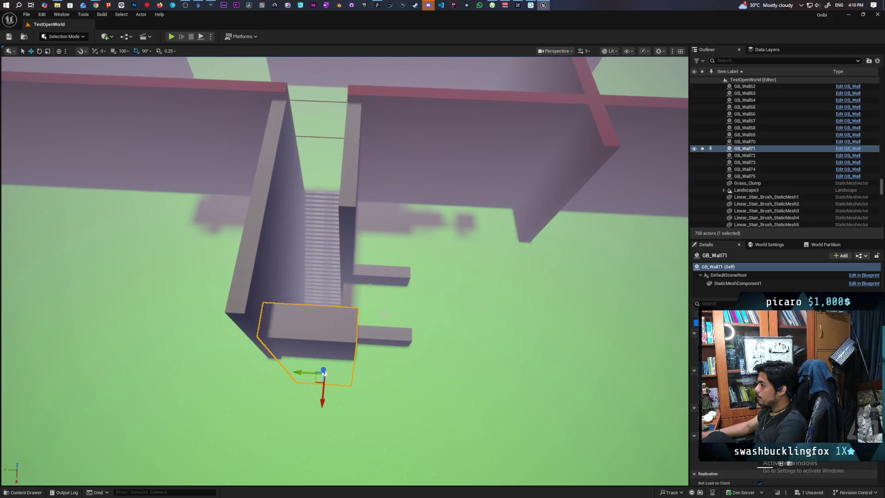
drag(531, 267, 524, 304)
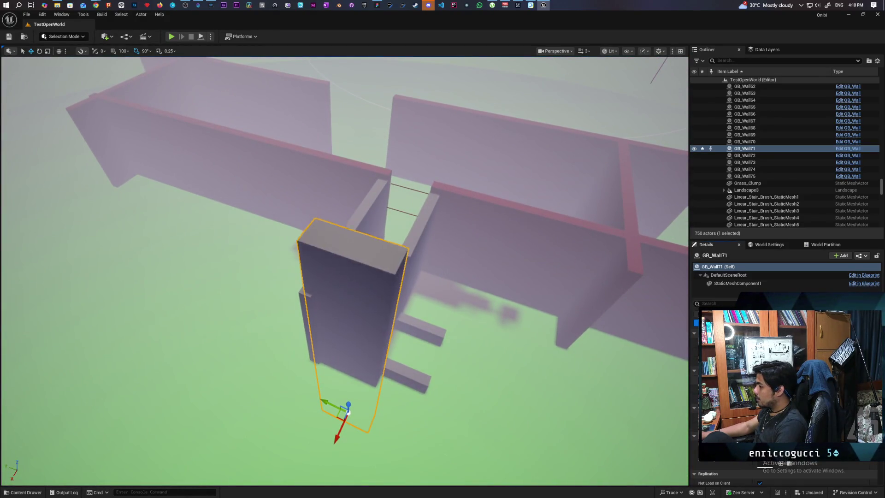
drag(524, 304, 480, 312)
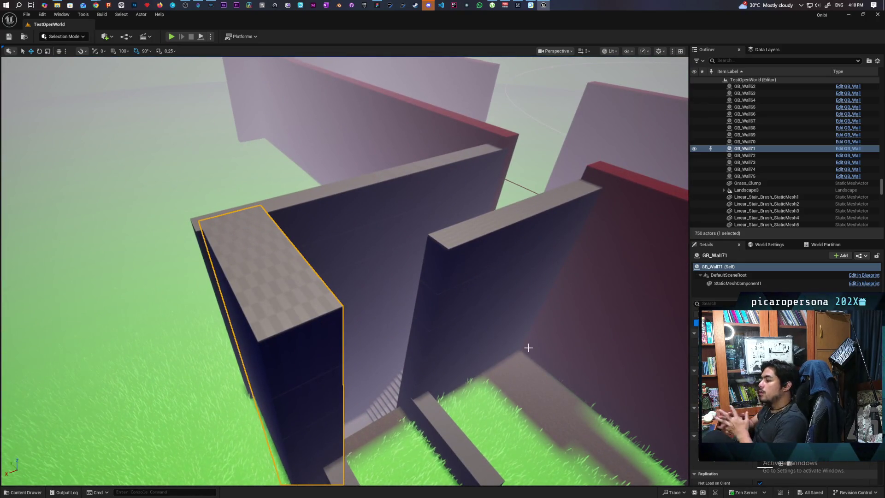
drag(527, 348, 528, 348)
drag(468, 325, 469, 325)
click(471, 360)
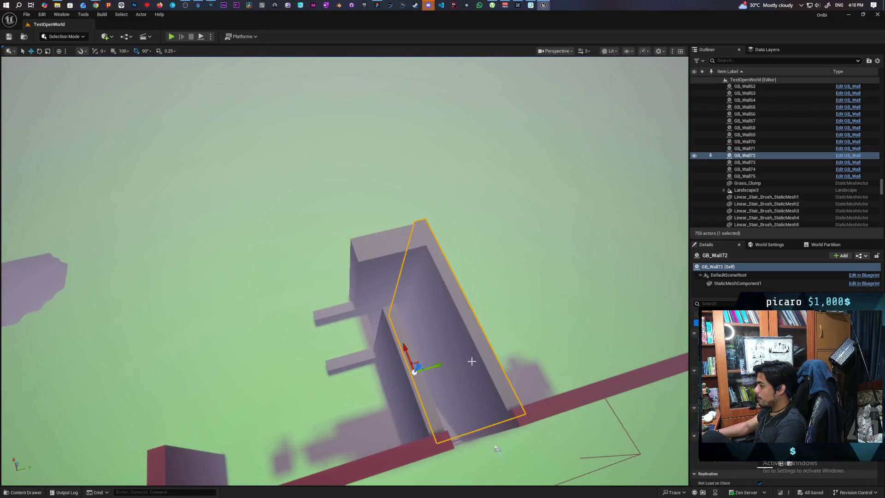
alt+drag(438, 367, 390, 380)
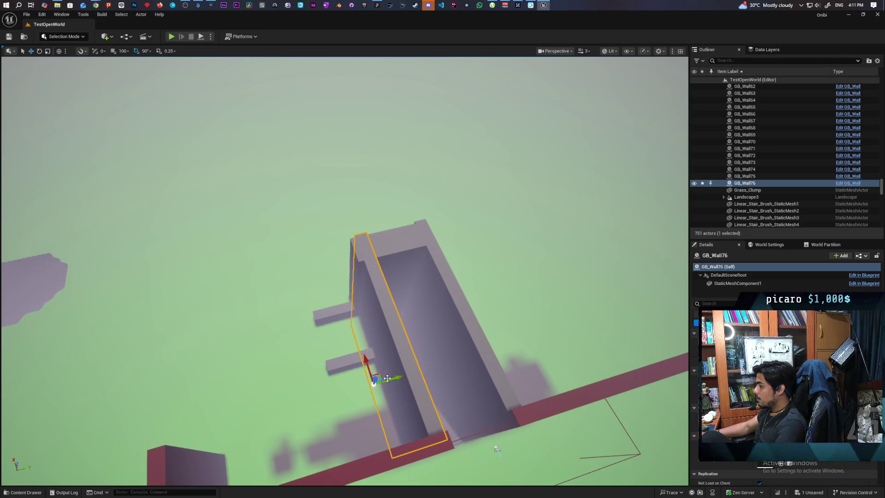
drag(375, 379, 399, 309)
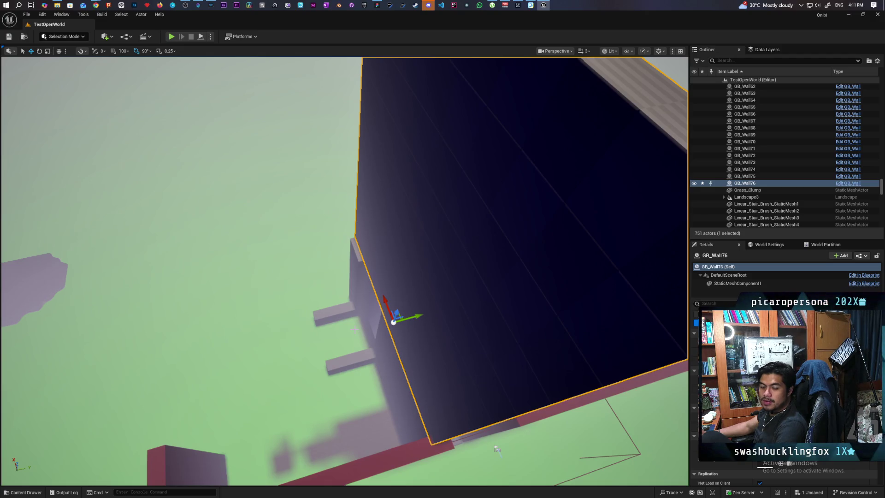
drag(497, 449, 497, 378)
mouse_move(349, 256)
mouse_down()
mouse_move(349, 216)
mouse_move(386, 241)
mouse_move(389, 344)
mouse_move(400, 381)
mouse_move(406, 322)
mouse_move(345, 342)
mouse_up()
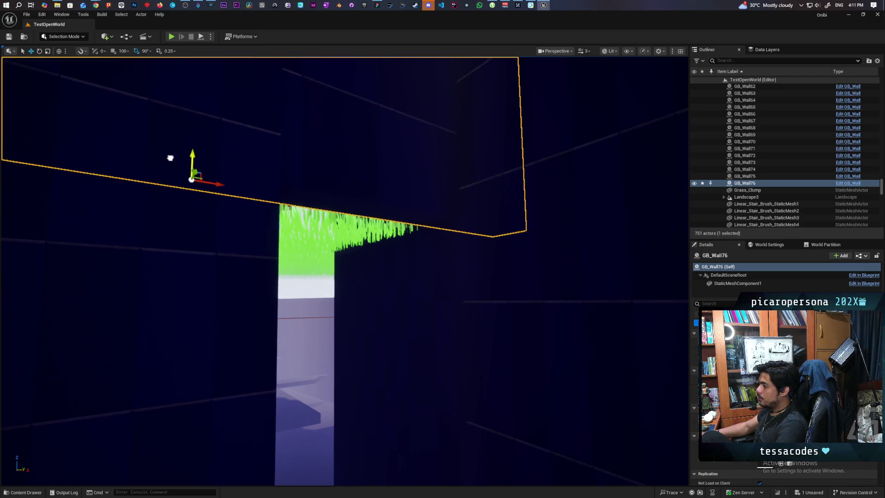
drag(192, 178, 241, 166)
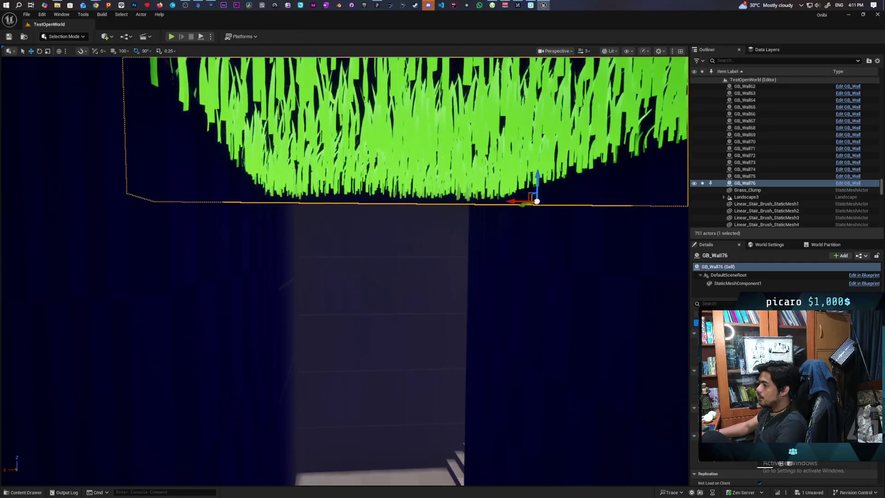
drag(516, 202, 520, 204)
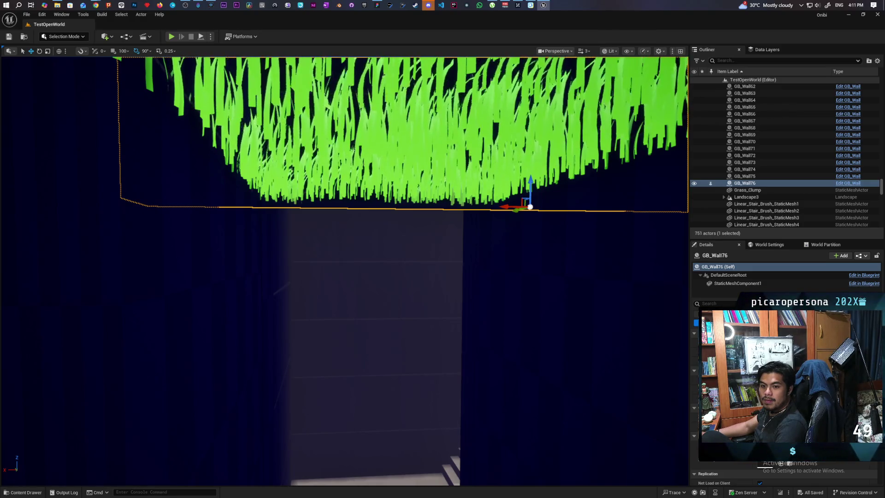
mouse_move(433, 342)
mouse_down()
mouse_move(422, 374)
mouse_move(462, 341)
mouse_move(430, 336)
mouse_up()
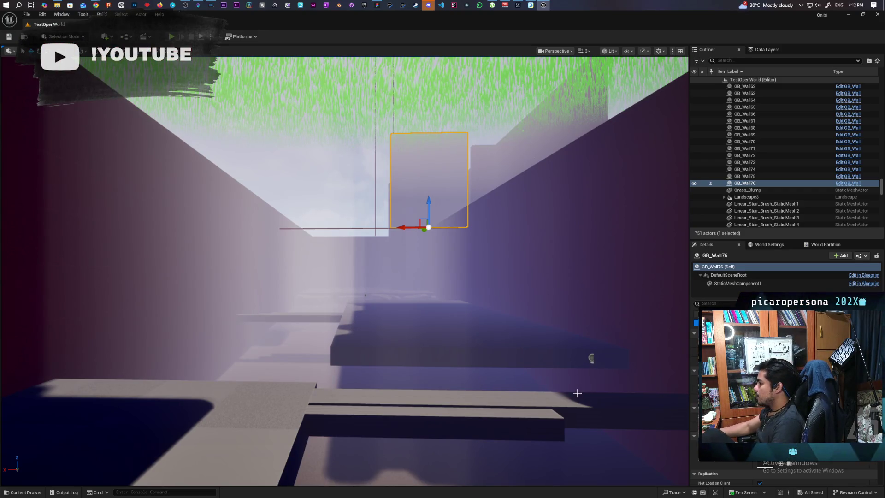
drag(582, 391, 578, 405)
scroll(521, 357, up, 5)
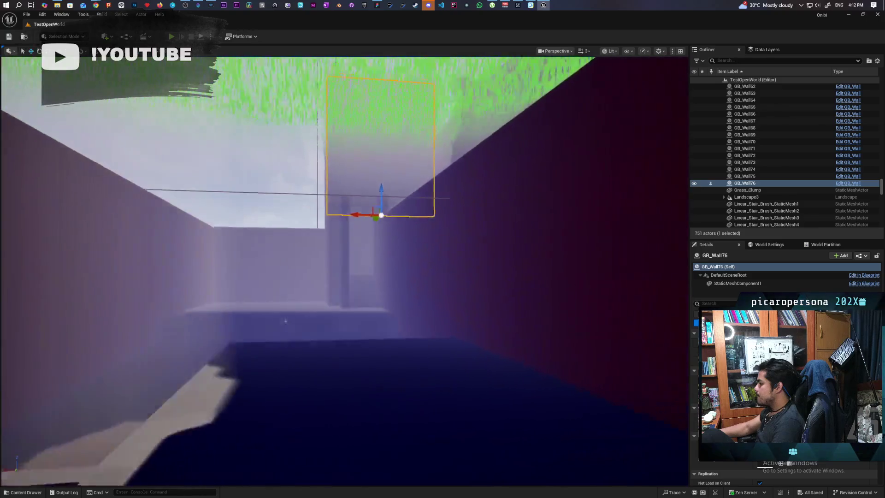
scroll(345, 271, up, 5)
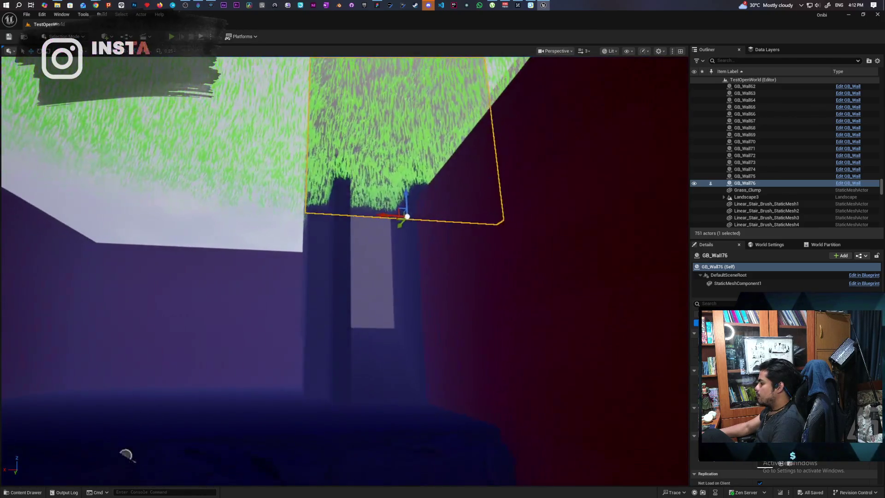
key(Left)
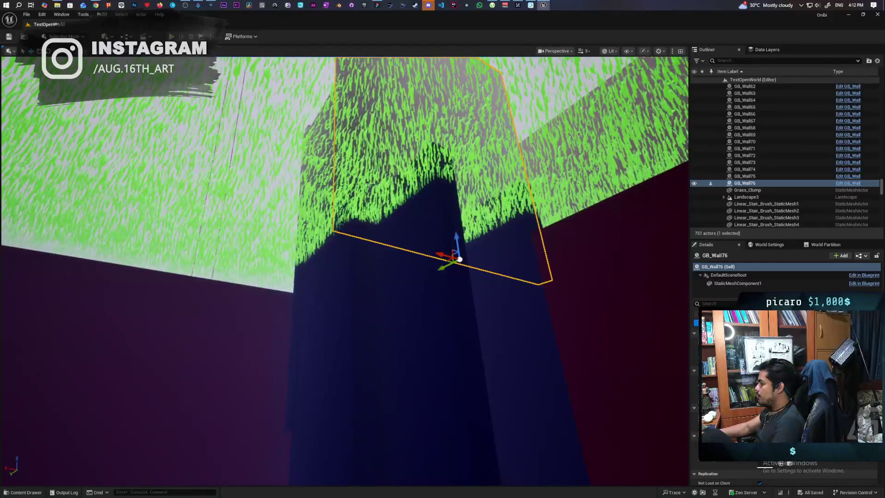
key(Left)
key(Left)
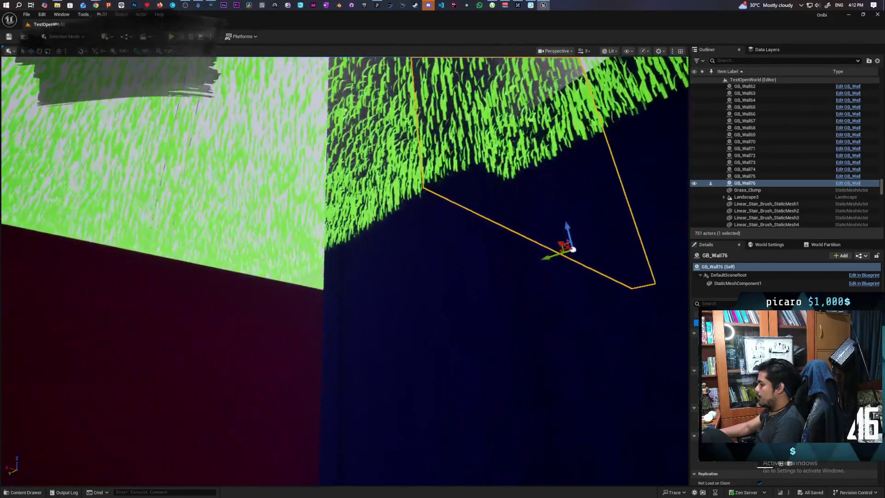
key(Right)
key(Right)
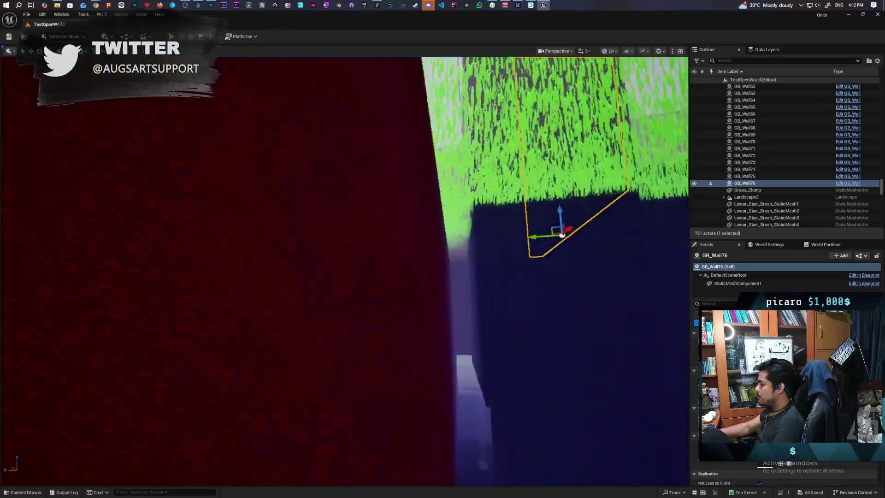
key(Right)
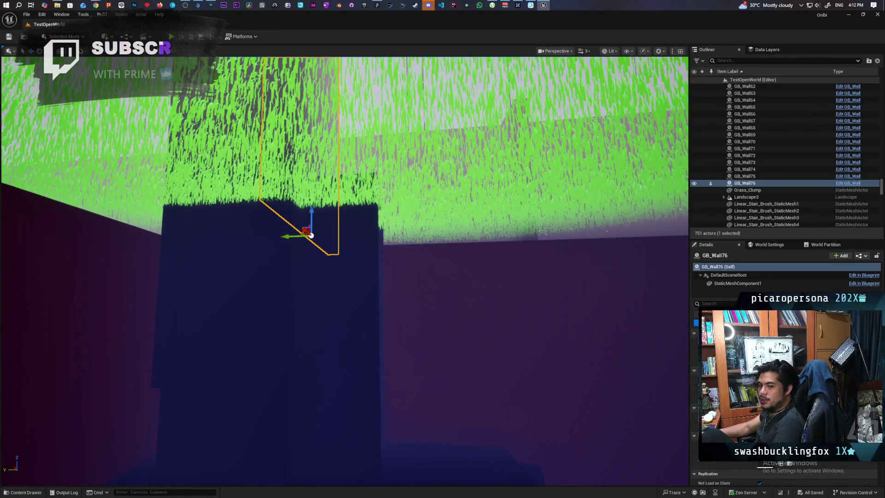
key(Left)
key(Left)
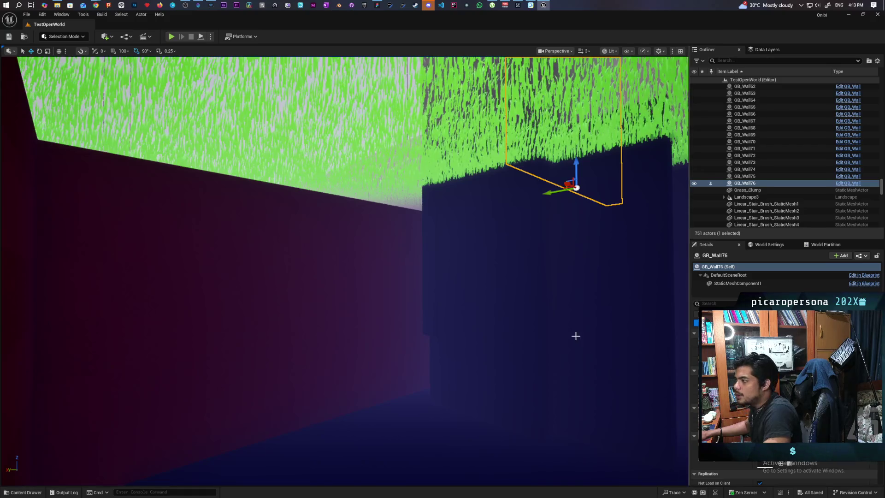
click(377, 5)
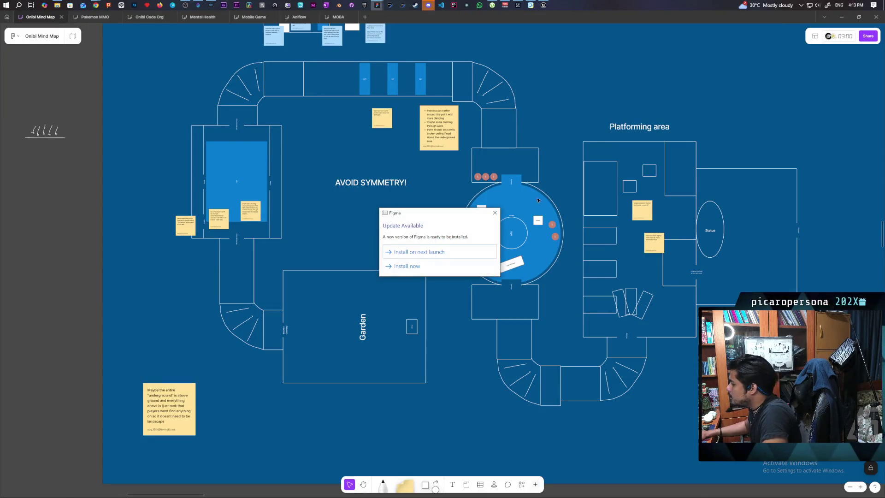
Install the Figma update, pan to the Well, Shimenawa trees and Maneki Neko notes, then return to Unreal
click(429, 266)
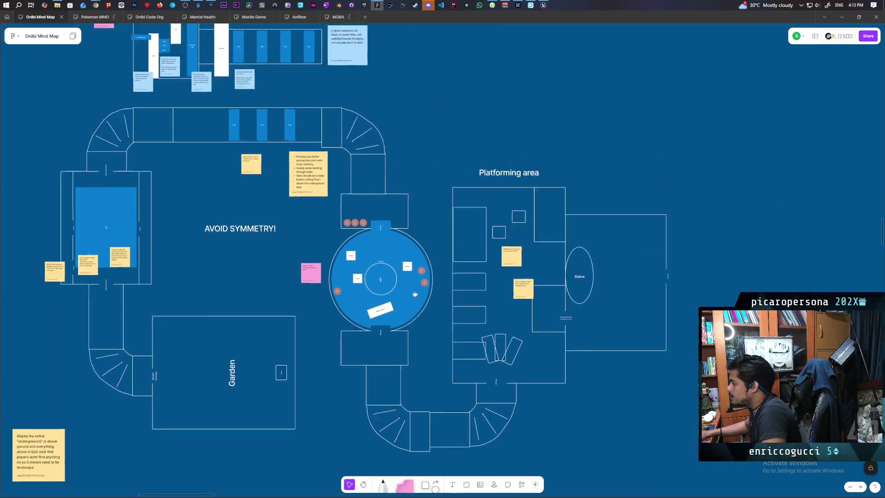
scroll(558, 247, right, 5)
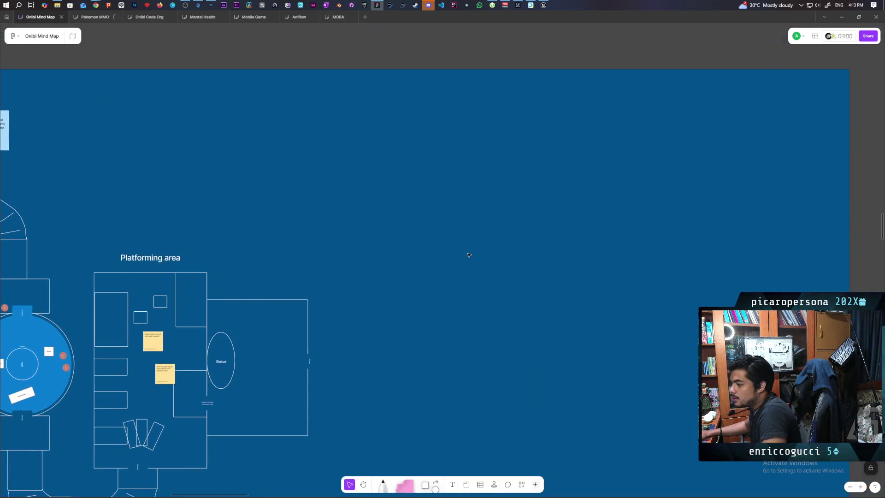
scroll(468, 255, down, 5)
scroll(476, 258, right, 5)
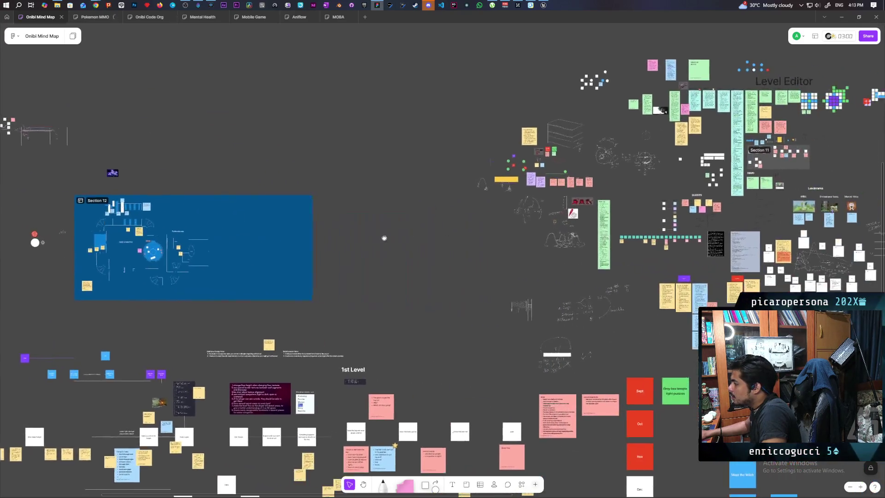
scroll(436, 260, right, 3)
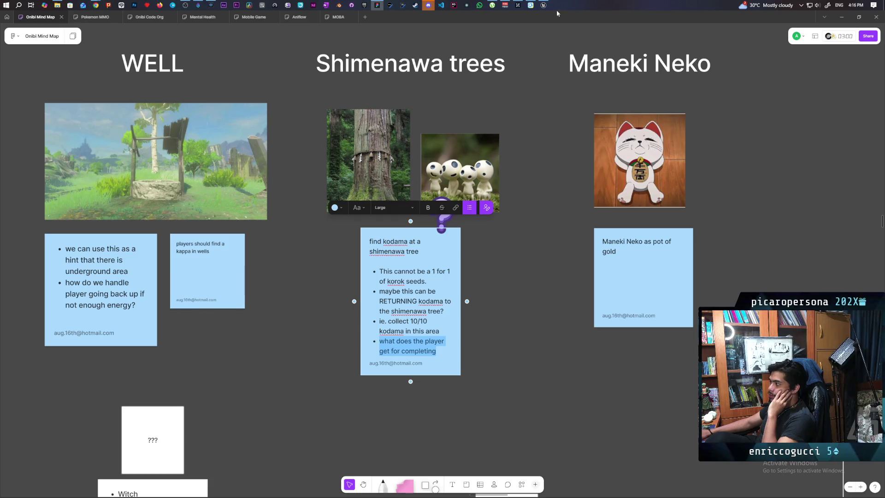
mouse_move(546, 6)
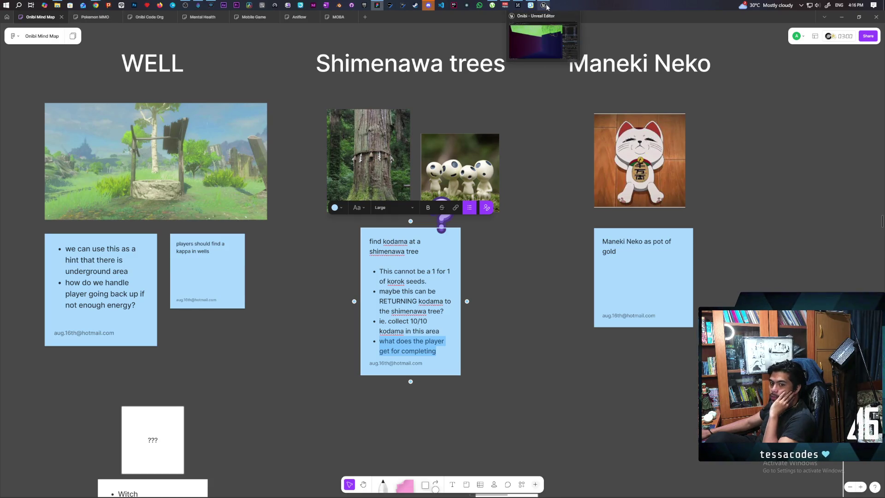
click(544, 37)
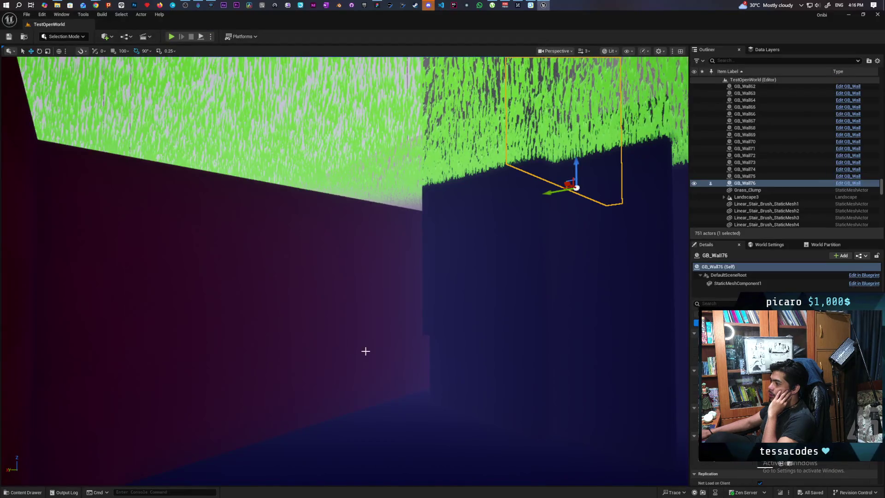
key(s)
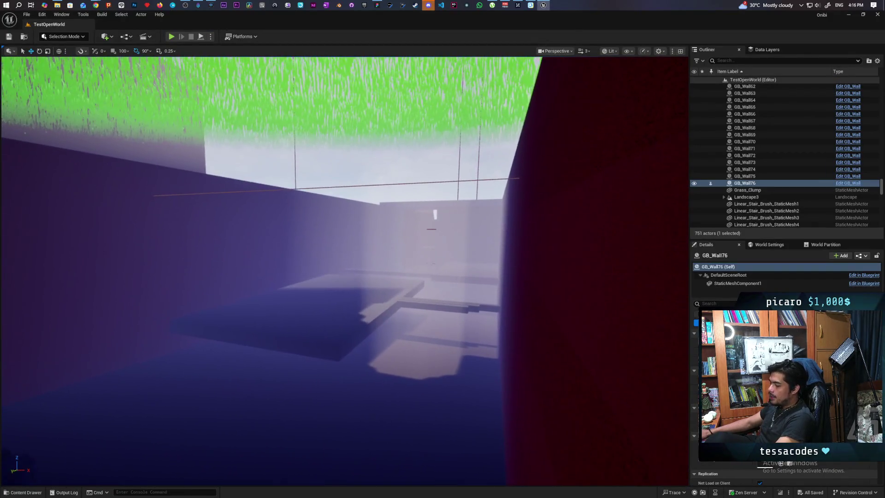
key(w)
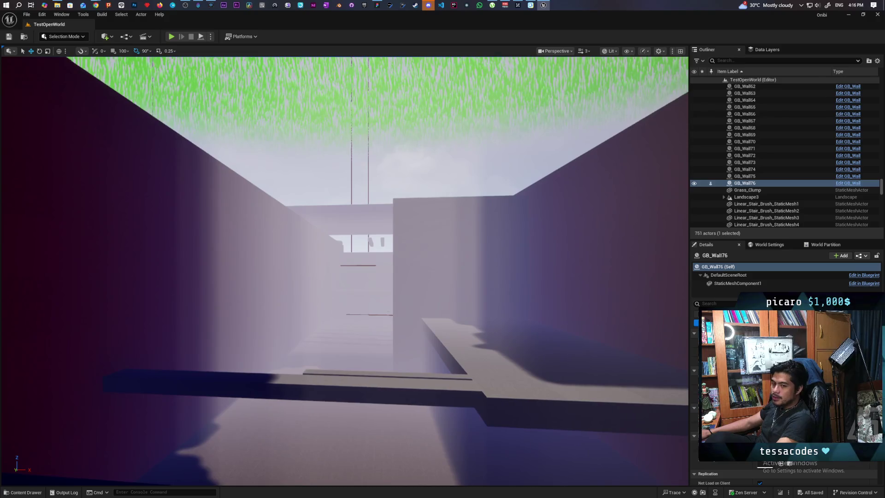
key(w)
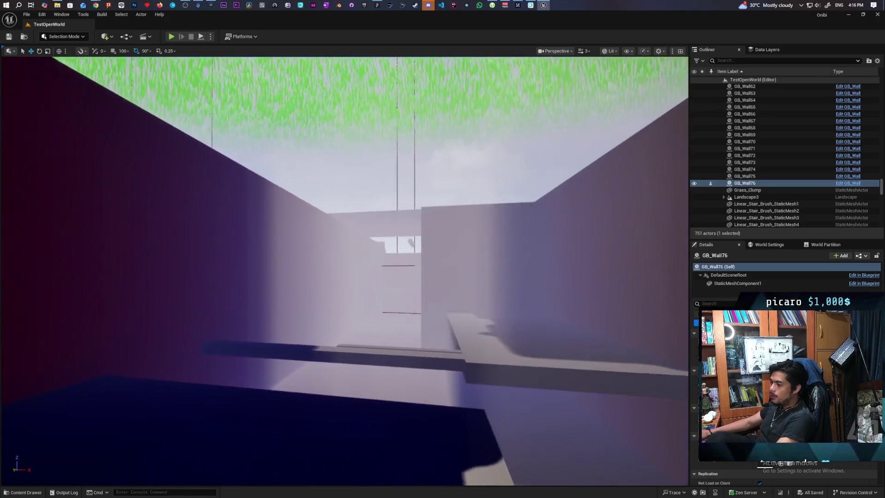
key(w)
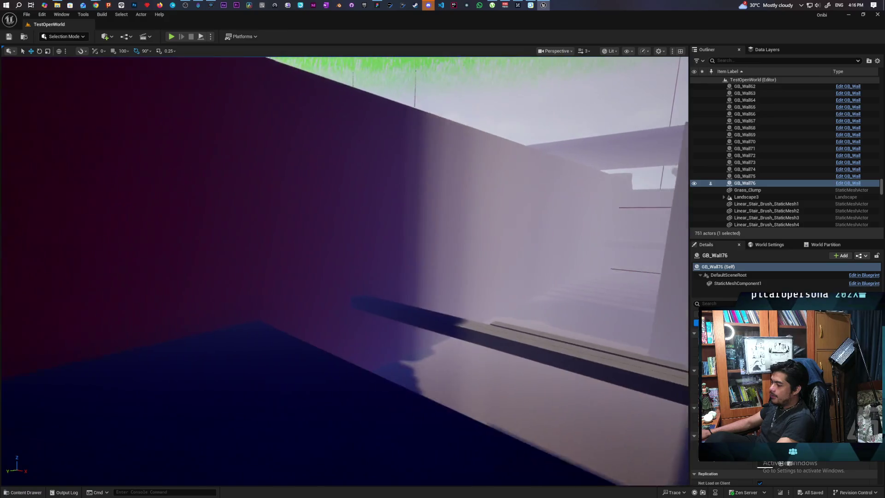
key(s)
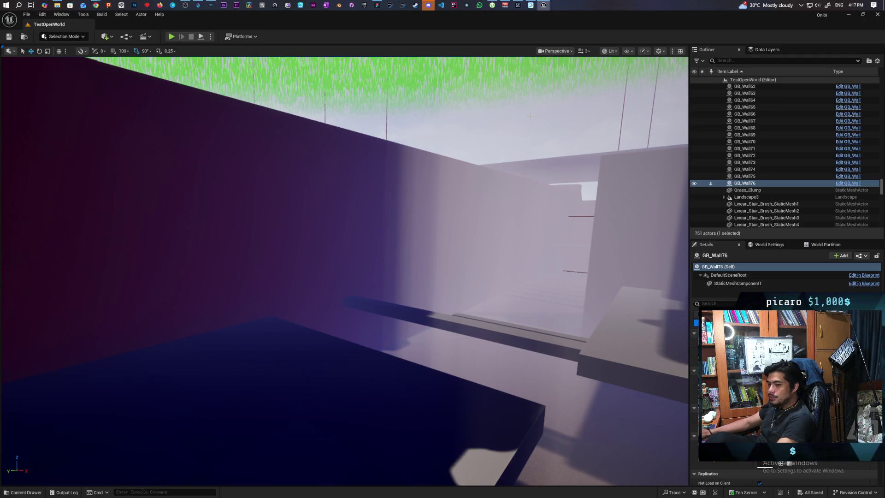
mouse_move(531, 162)
mouse_down()
mouse_move(438, 179)
mouse_move(434, 170)
mouse_move(426, 186)
mouse_up()
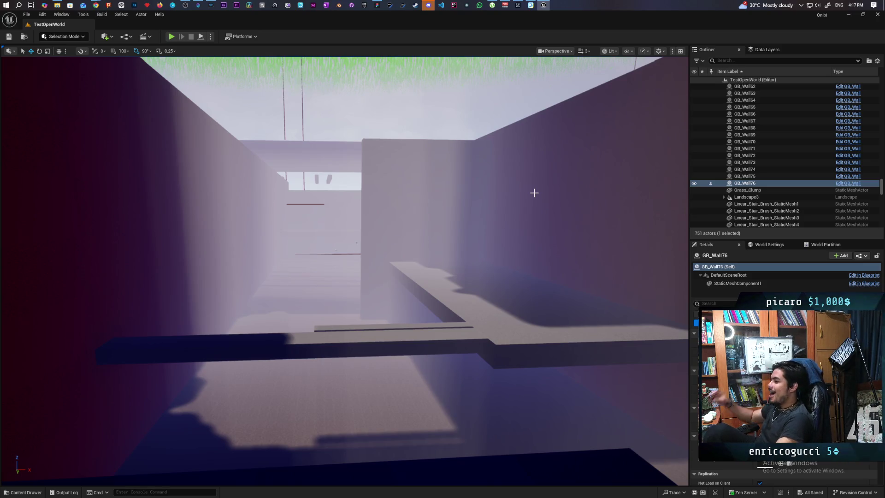
mouse_move(419, 411)
mouse_down()
mouse_move(510, 397)
mouse_move(465, 383)
mouse_up()
mouse_move(384, 326)
mouse_down()
mouse_move(384, 314)
mouse_move(341, 309)
mouse_move(331, 226)
mouse_move(313, 201)
mouse_up()
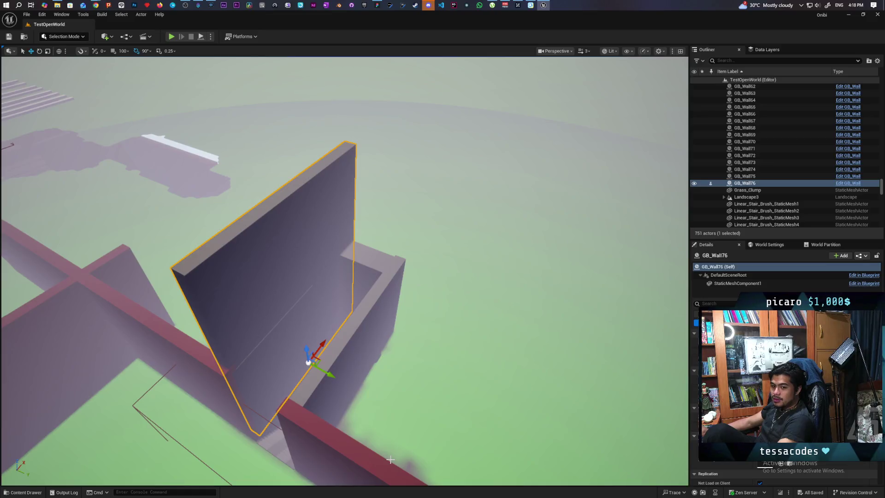
Shorten GB_Wall76 by lowering its top, then orbit to check it
mouse_move(390, 460)
mouse_down()
mouse_move(387, 415)
mouse_move(341, 388)
mouse_move(678, 446)
mouse_up()
drag(848, 361, 813, 361)
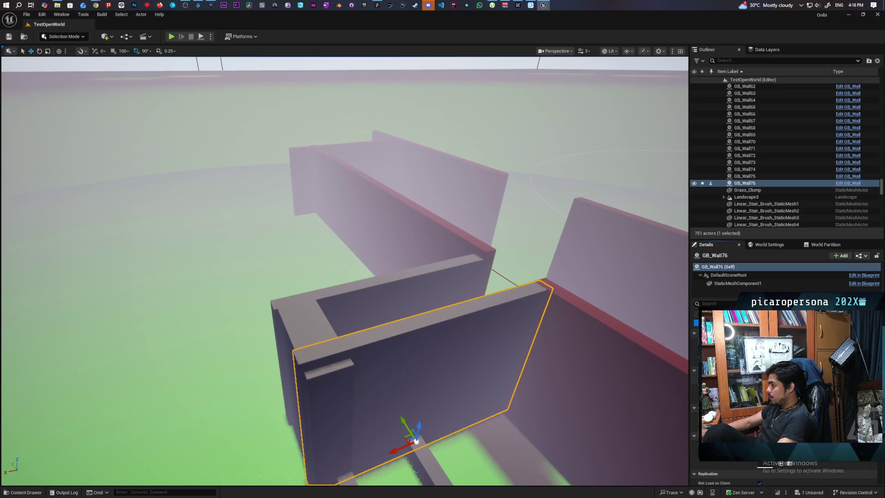
drag(520, 388, 406, 380)
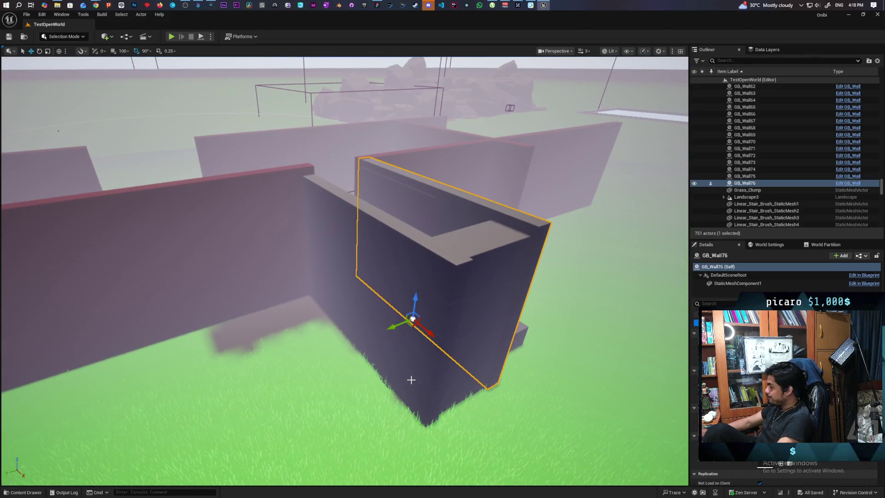
scroll(414, 318, up, 10)
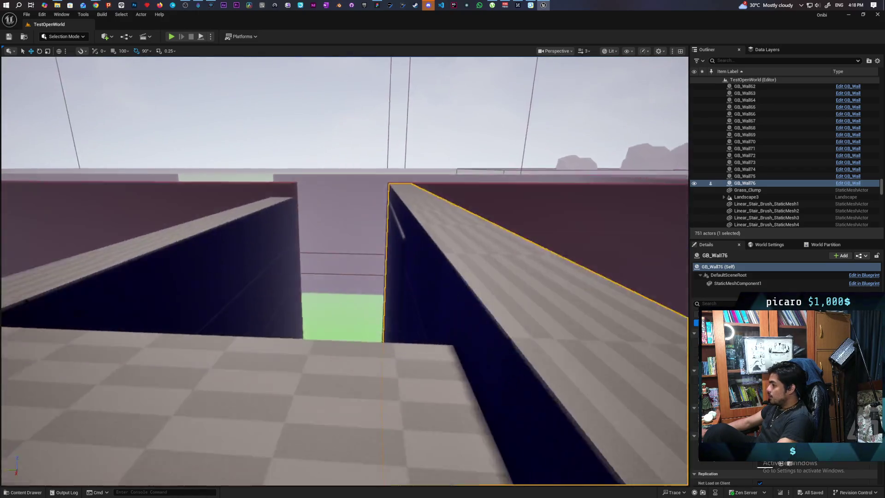
scroll(412, 403, down, 10)
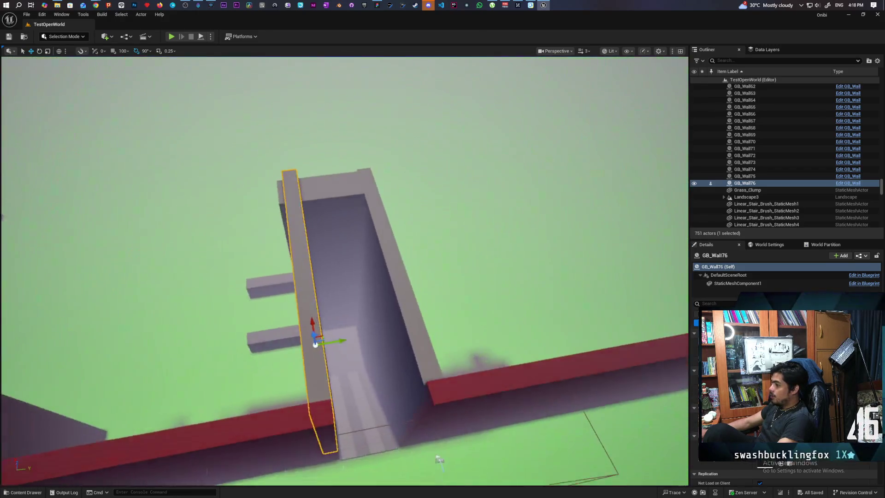
mouse_move(411, 402)
mouse_down()
mouse_move(439, 315)
mouse_move(458, 323)
mouse_up()
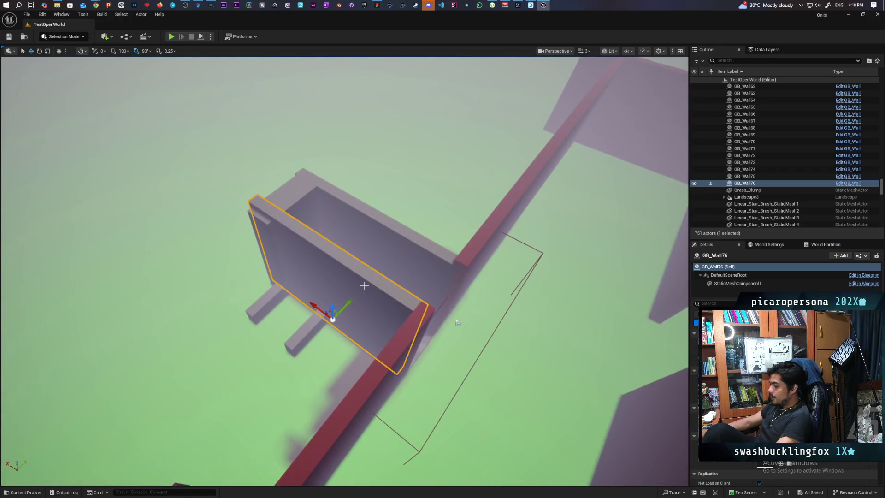
Drop a new GB_Wall from the Content Drawer flat on top of the structure
key(ctrl+space)
drag(239, 367, 297, 185)
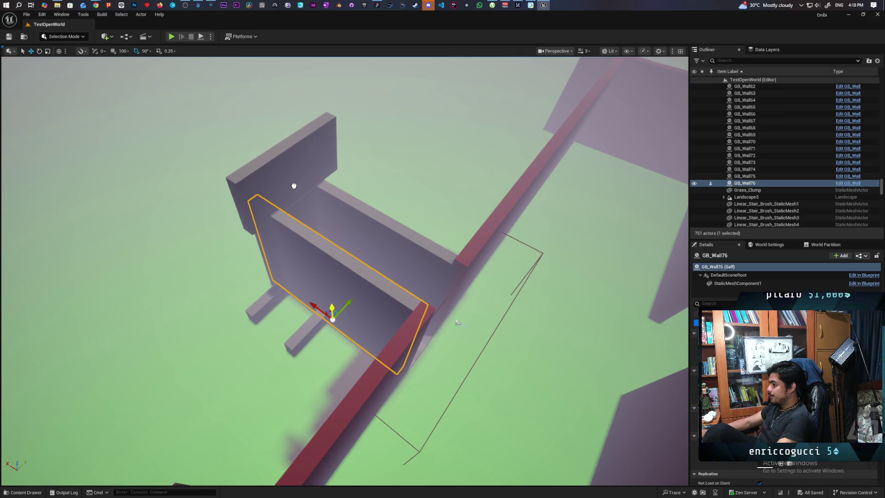
drag(294, 187, 294, 187)
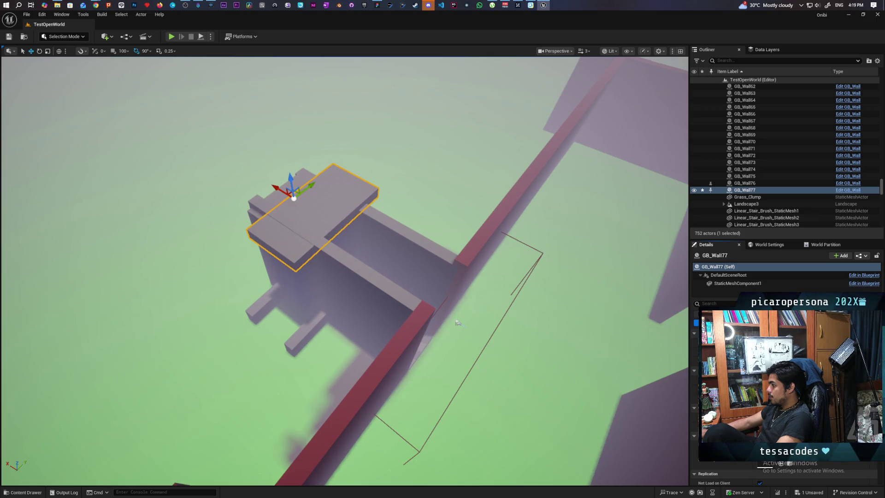
Shift GB_Wall77 along X and stretch it to about twice its length
drag(458, 323, 438, 272)
mouse_move(668, 371)
mouse_down()
mouse_move(668, 364)
mouse_move(668, 371)
mouse_up()
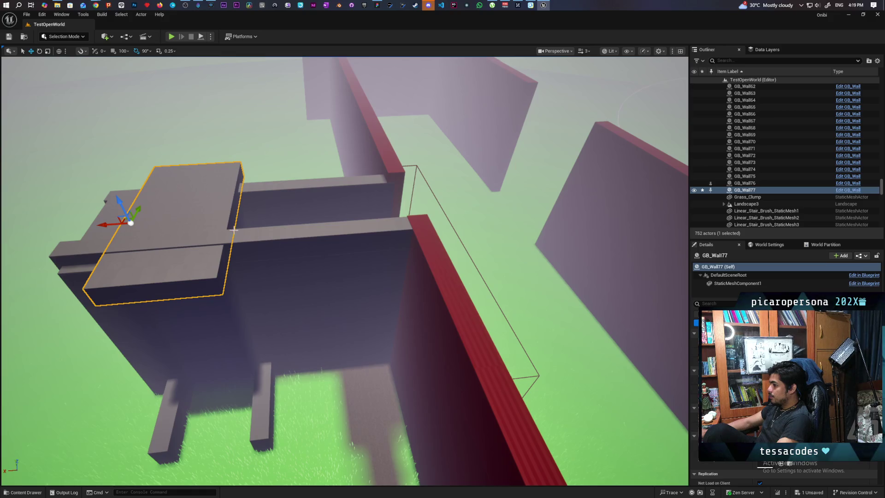
drag(113, 222, 69, 217)
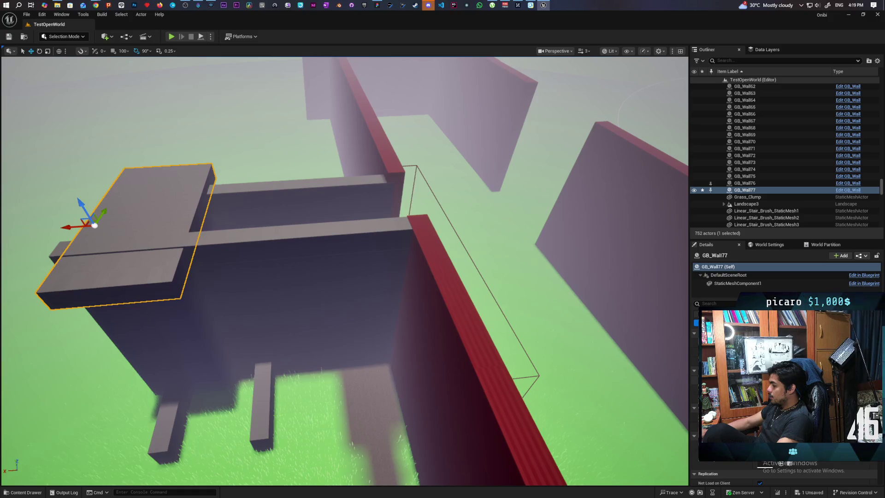
drag(102, 213, 194, 189)
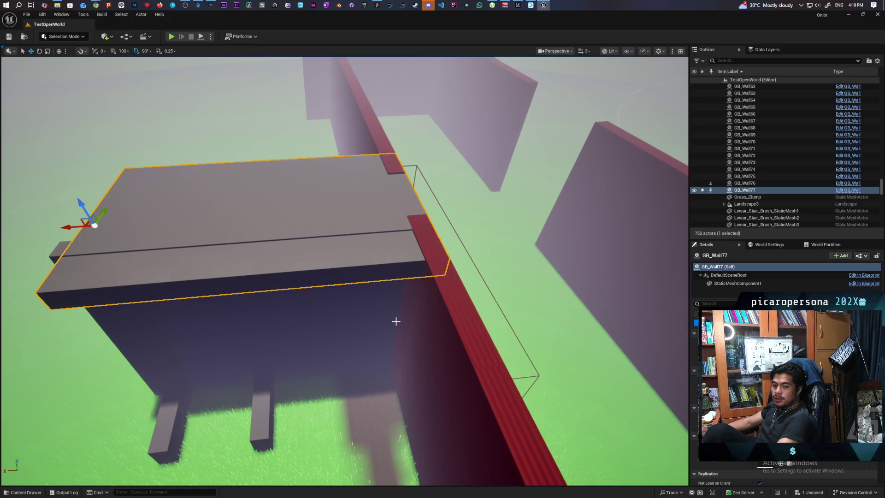
Alt-drag the slab along X to duplicate it as GB_Wall78 past the red wall
mouse_move(447, 302)
mouse_down()
mouse_move(438, 322)
mouse_move(382, 317)
mouse_move(386, 377)
mouse_move(405, 439)
mouse_move(444, 345)
mouse_up()
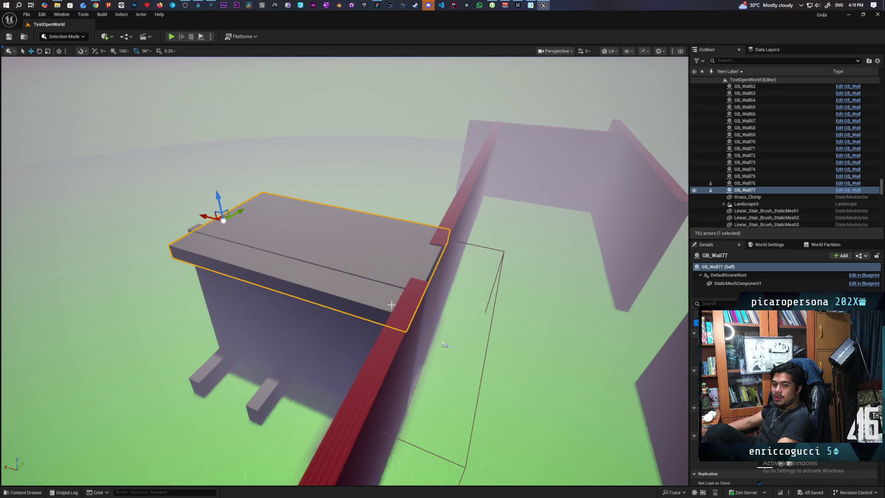
mouse_move(312, 339)
mouse_down()
mouse_move(312, 279)
mouse_move(293, 270)
mouse_up()
mouse_move(172, 296)
mouse_down()
mouse_move(441, 296)
mouse_move(387, 286)
mouse_move(371, 271)
mouse_up()
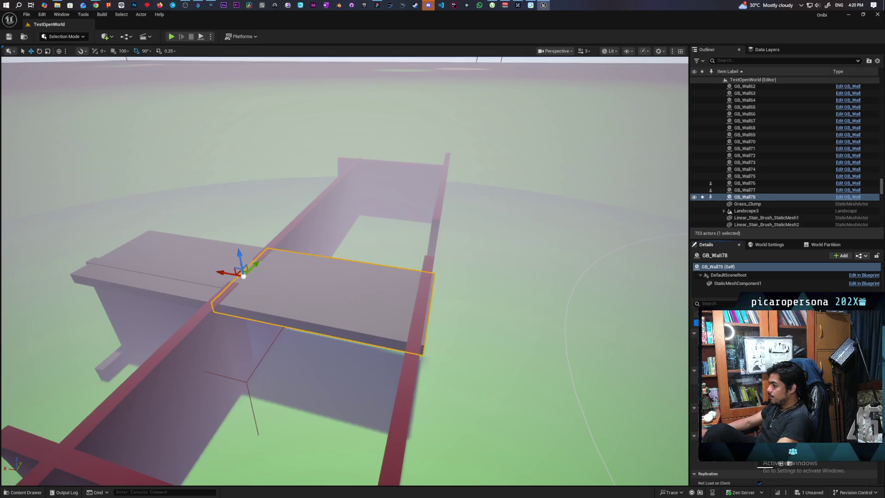
From overhead, slide GB_Wall78 right along X and scale it wide across the walled frame
drag(371, 272, 365, 292)
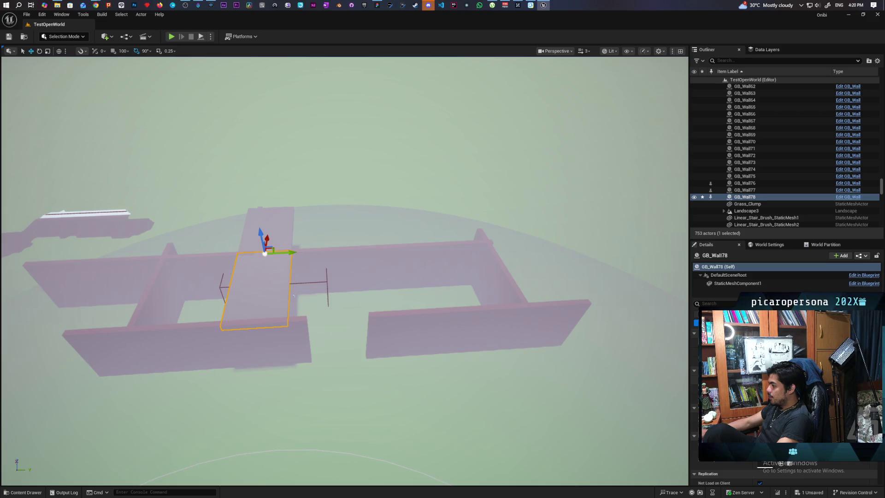
drag(283, 252, 354, 255)
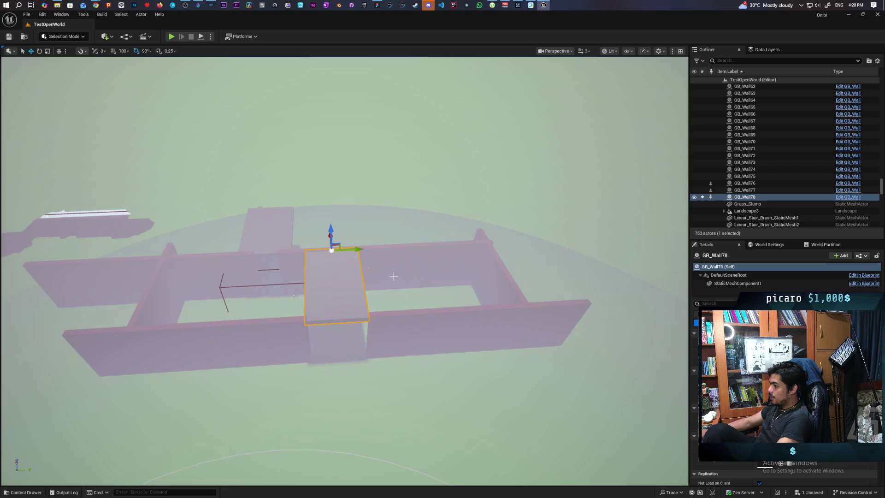
drag(737, 331, 793, 332)
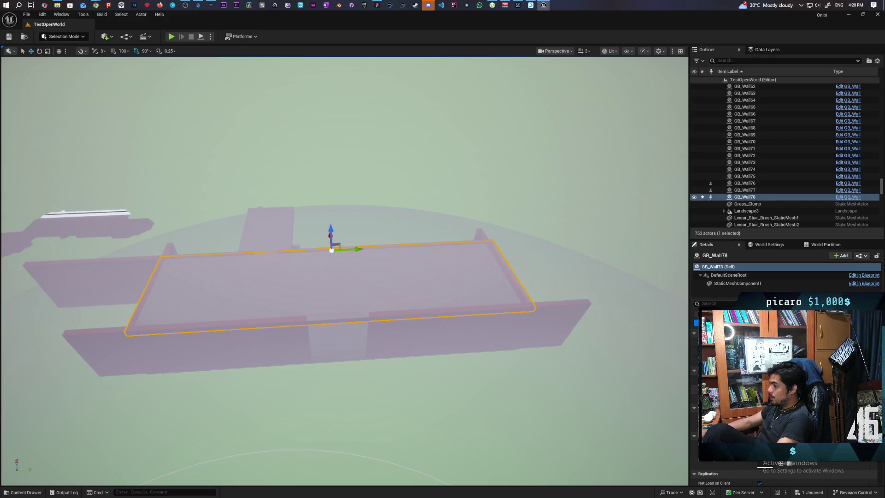
scroll(454, 367, up, 2)
drag(454, 361, 470, 247)
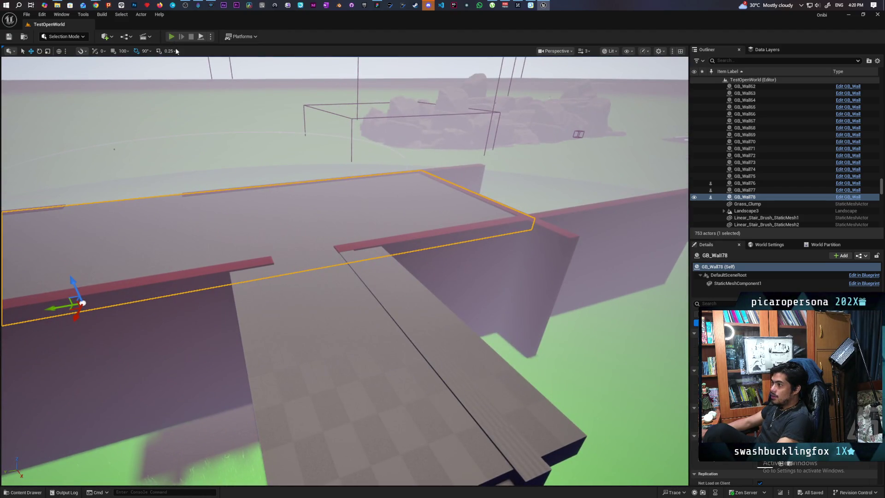
Start Play-In-Editor and walk the ghost past the ladder wall and blue flames toward the ledge
key(alt+p)
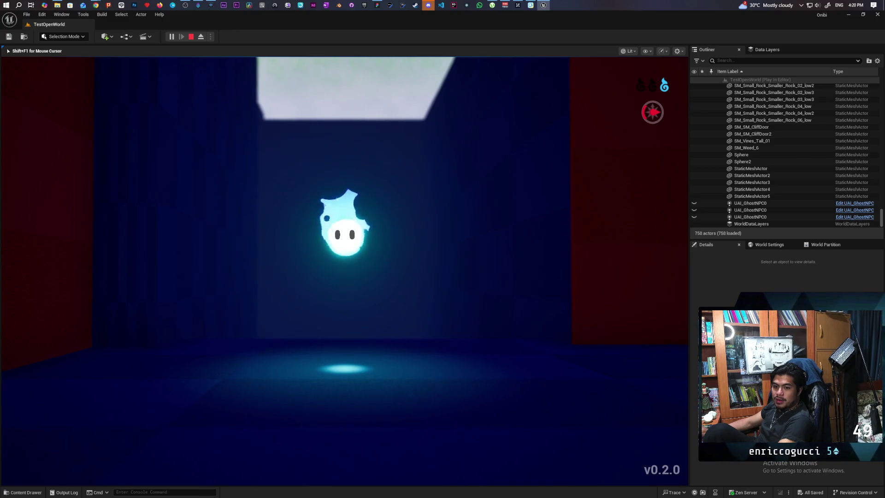
key(w)
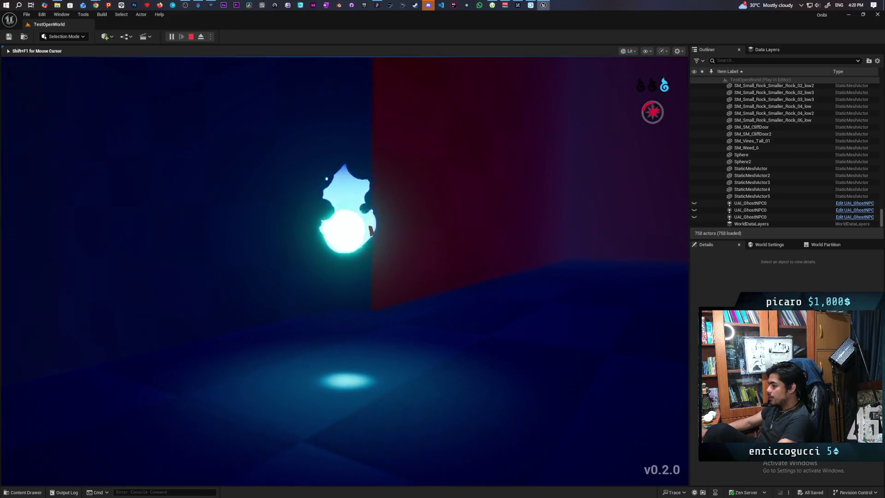
key(w)
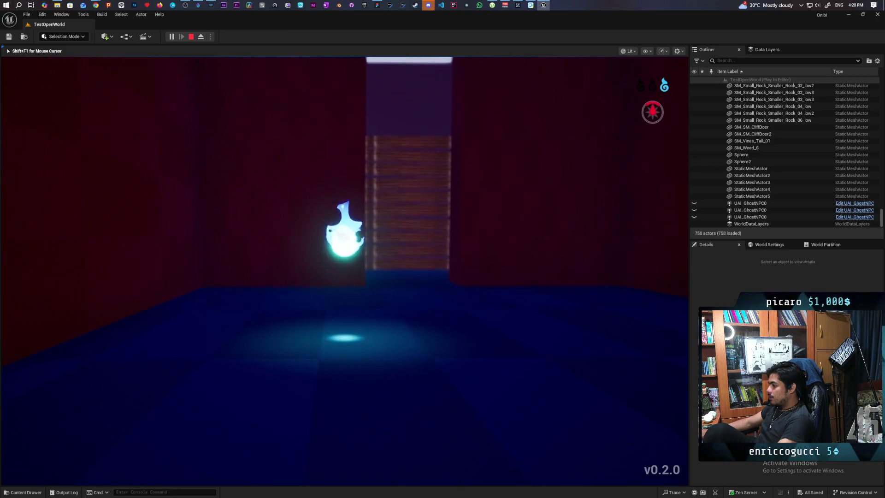
key(s)
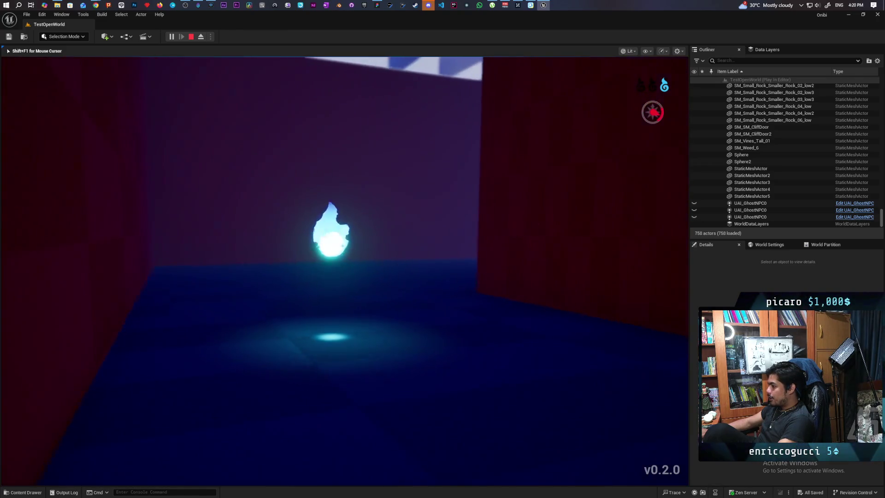
key(w)
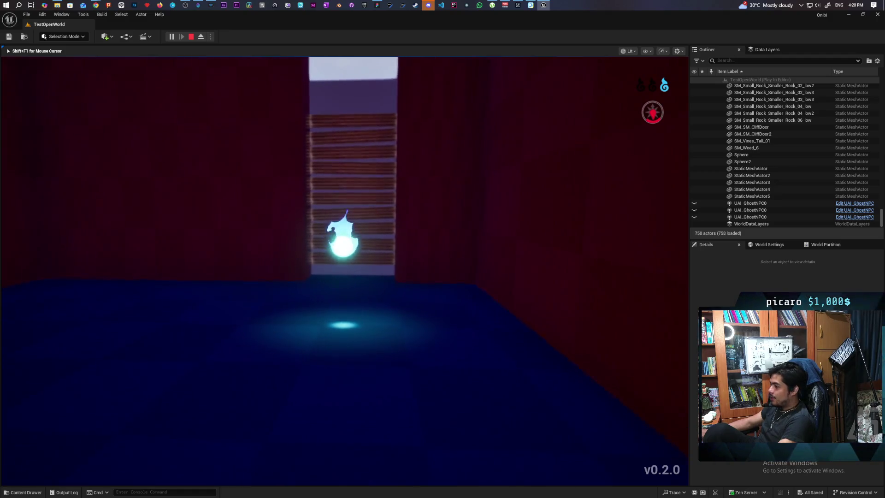
key(s)
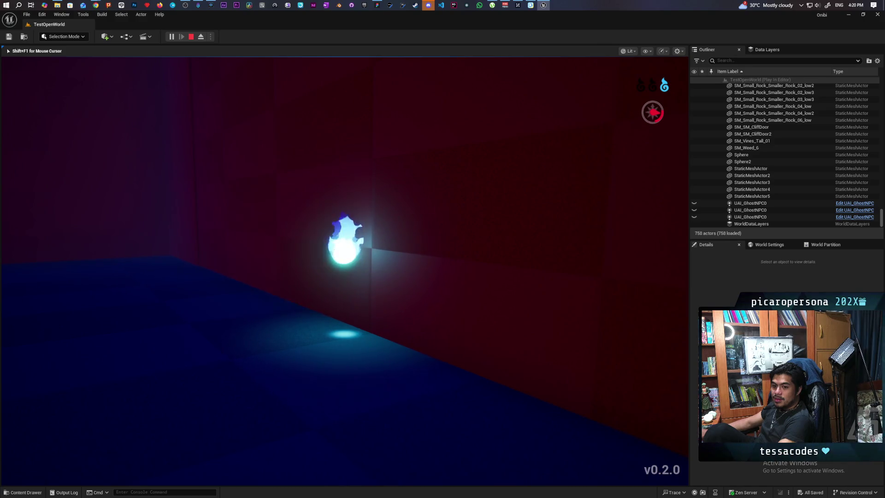
key(a)
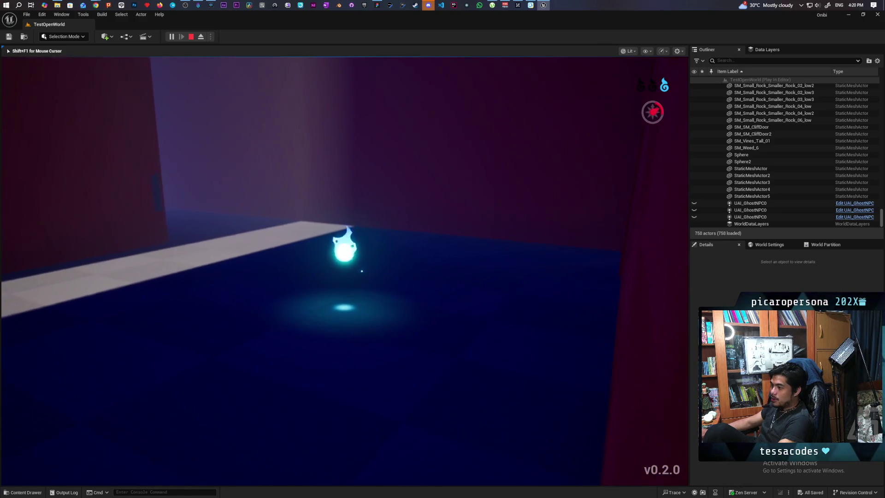
key(w)
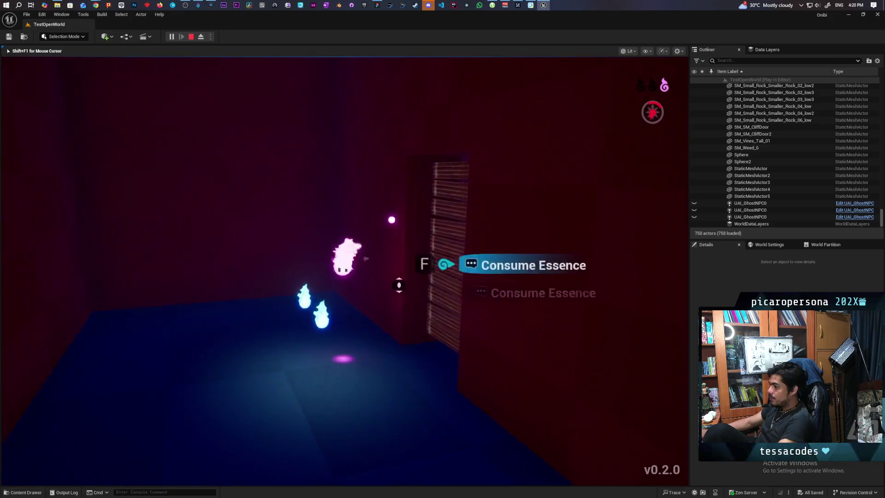
key(w)
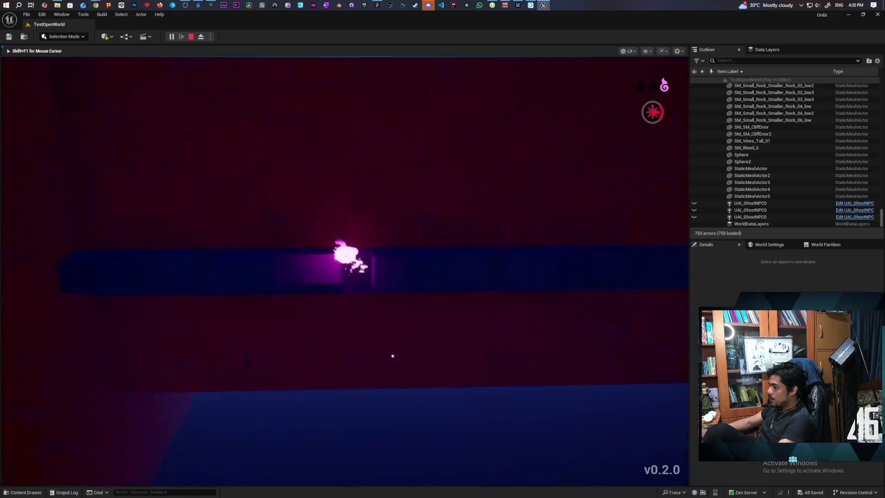
key(w)
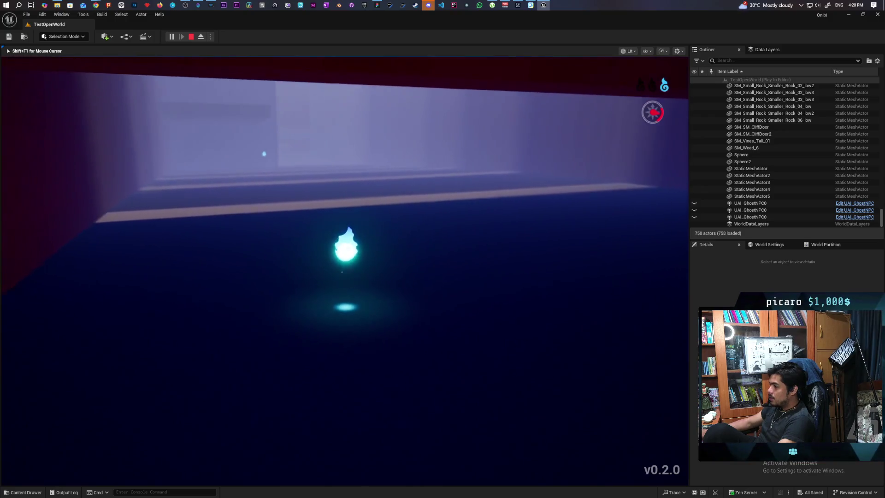
key(w)
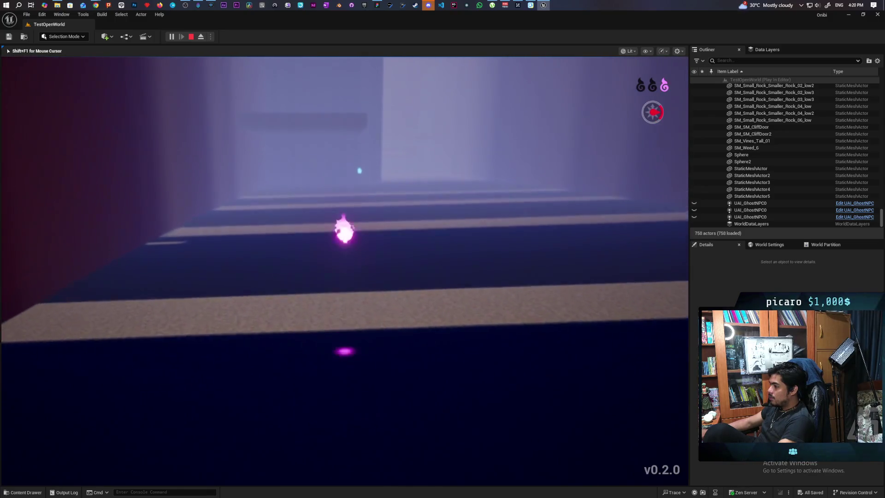
Walk the ghost past the blue flame, through the dark corridor and purple room to the staircase
key(w)
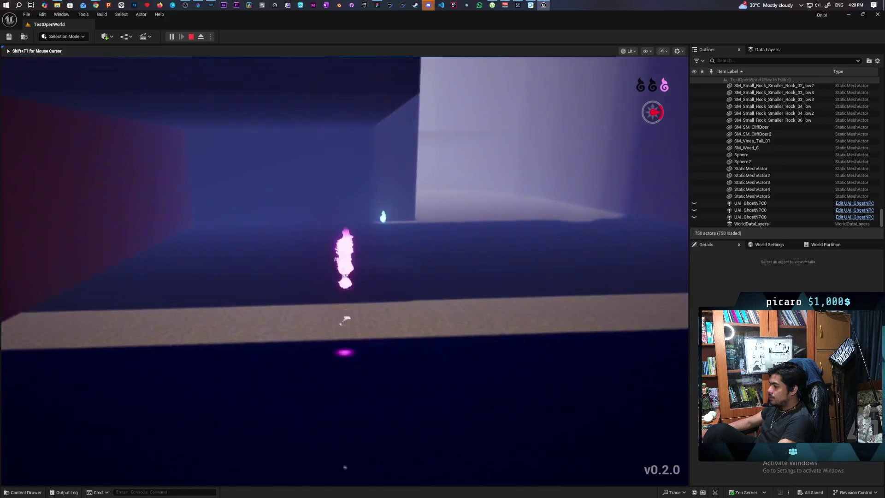
key(w)
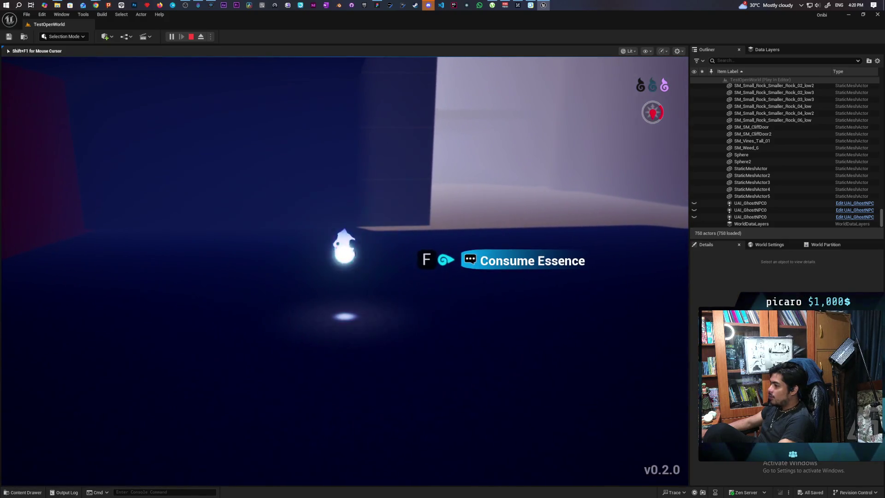
key(w)
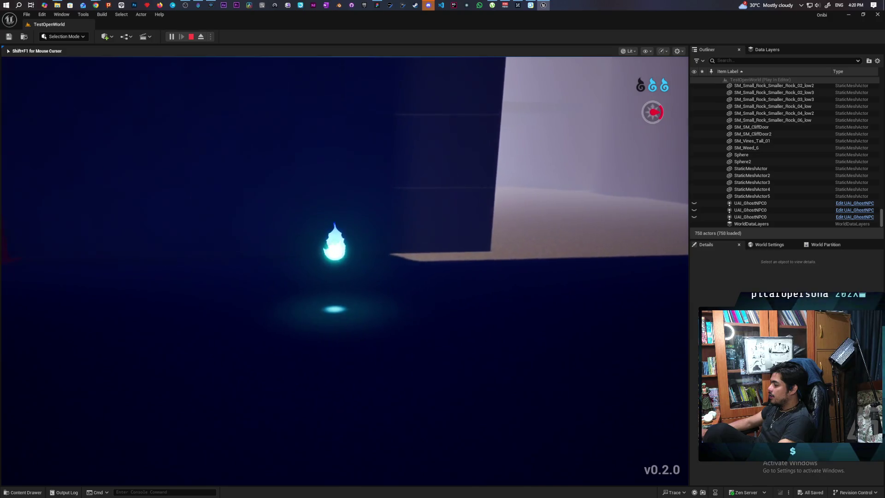
key(w)
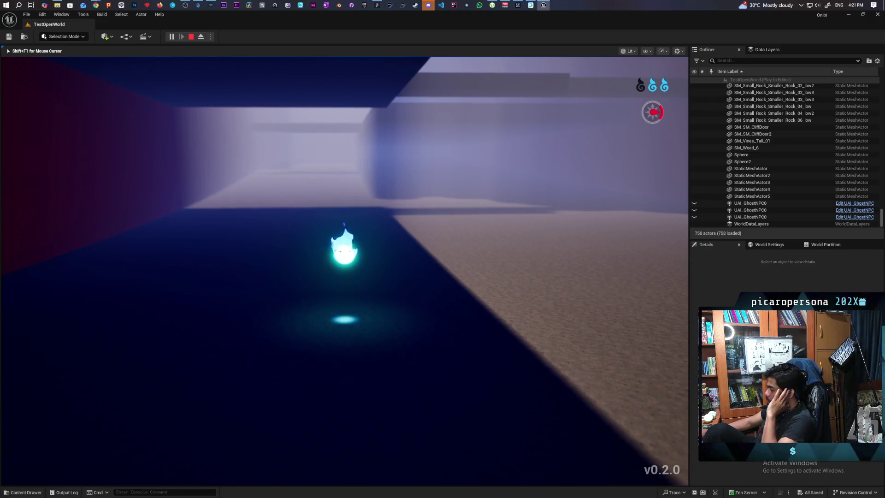
key(w)
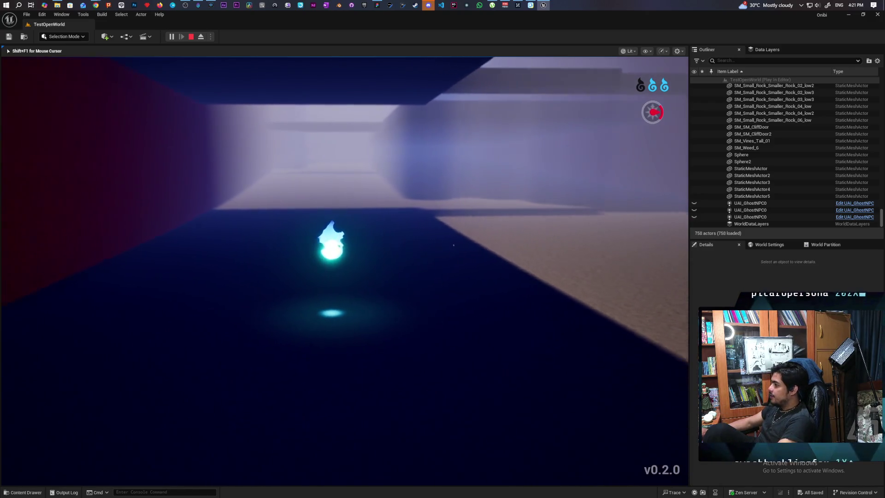
key(w)
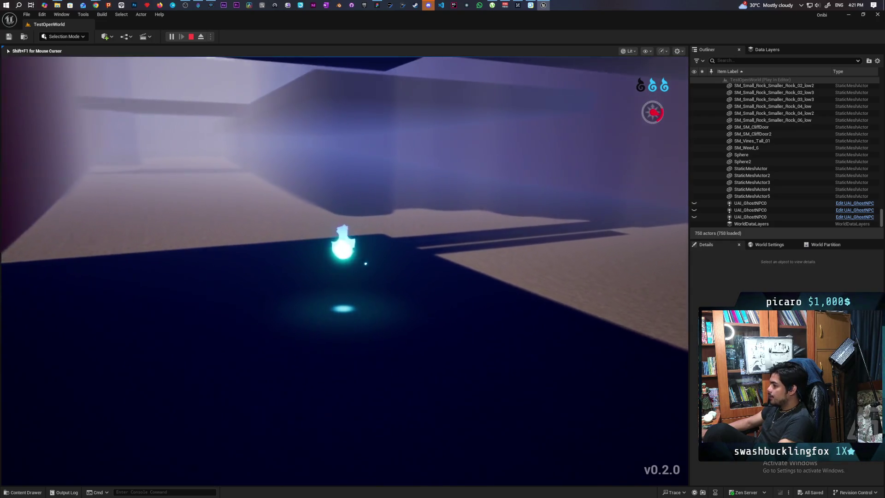
key(w)
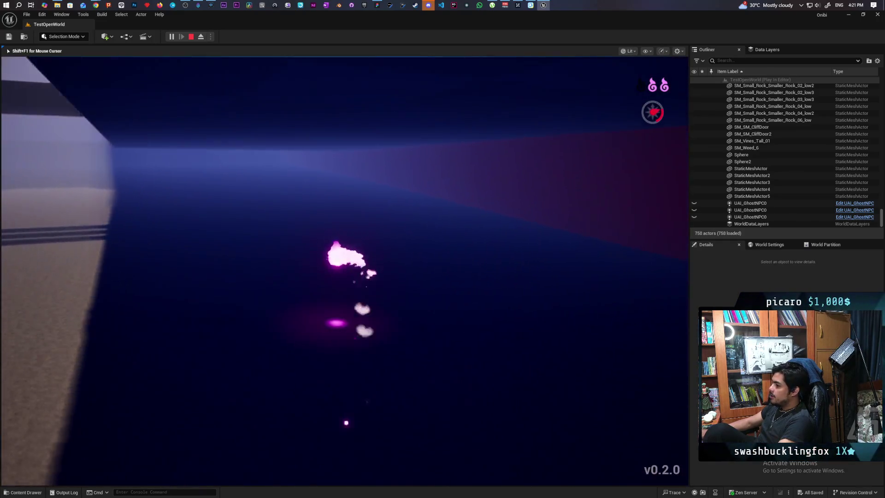
key(w)
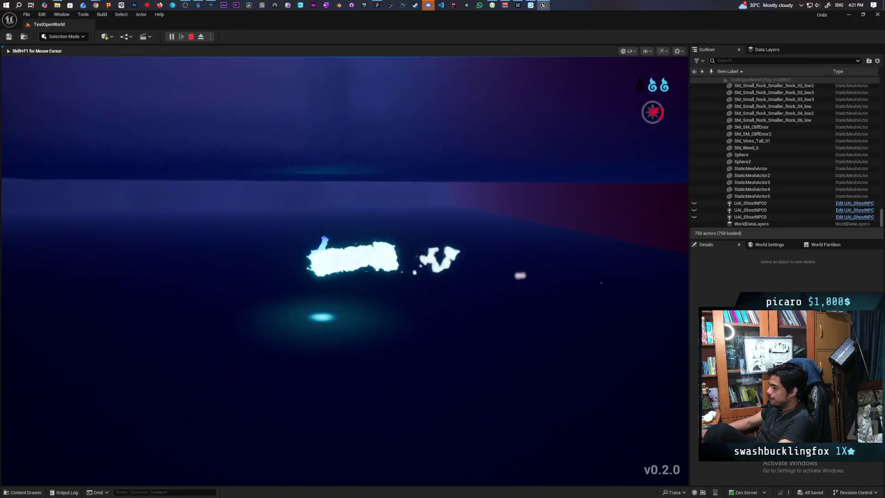
key(w)
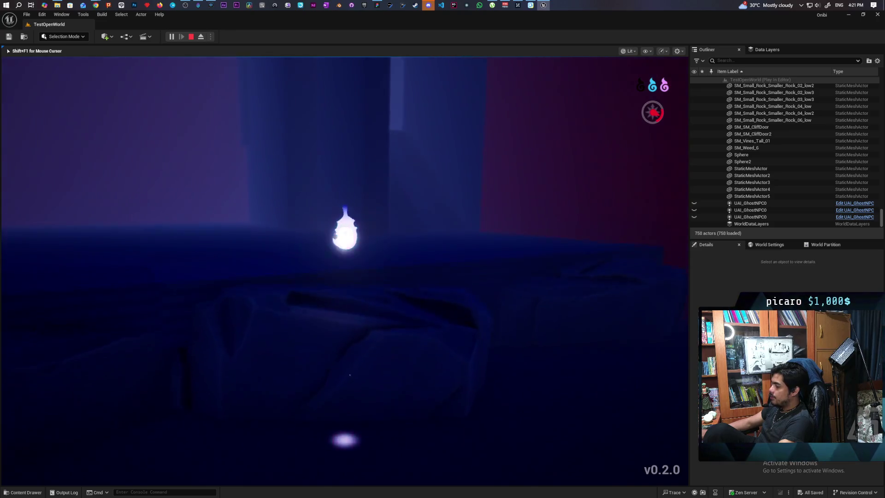
key(w)
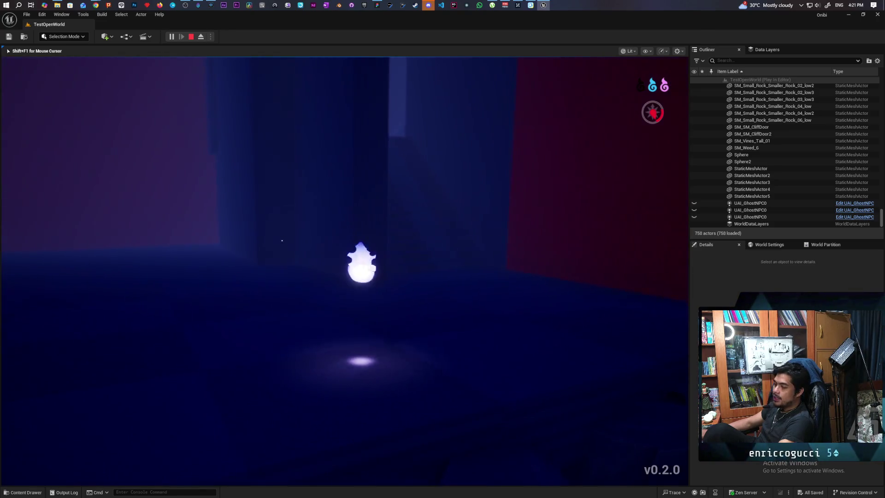
key(w)
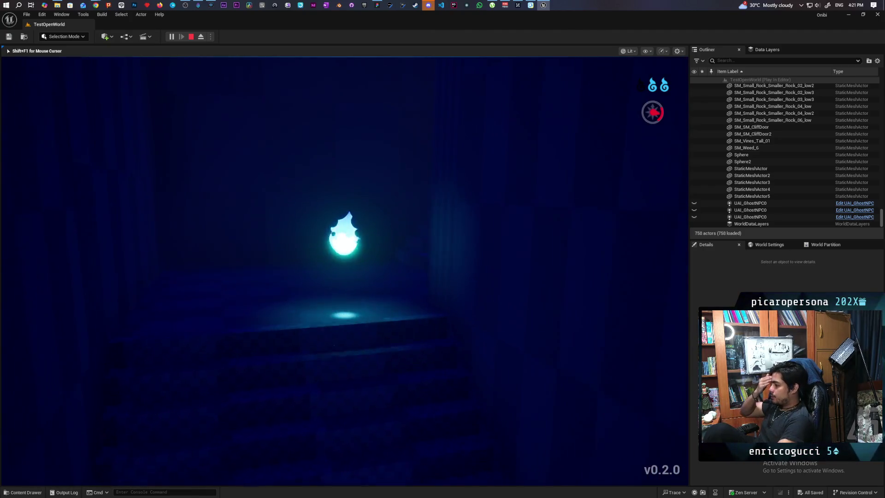
Climb the staircase, cross the grass fields through the wall opening, then end the play session with Esc
key(w)
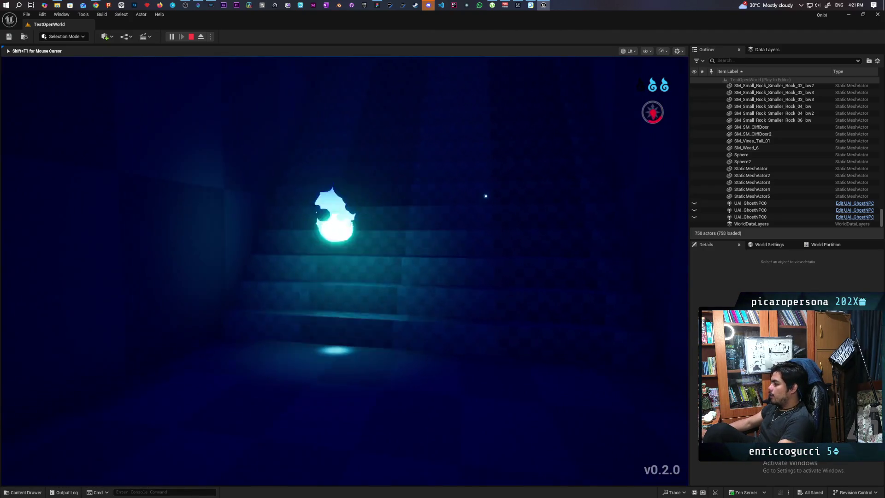
key(w)
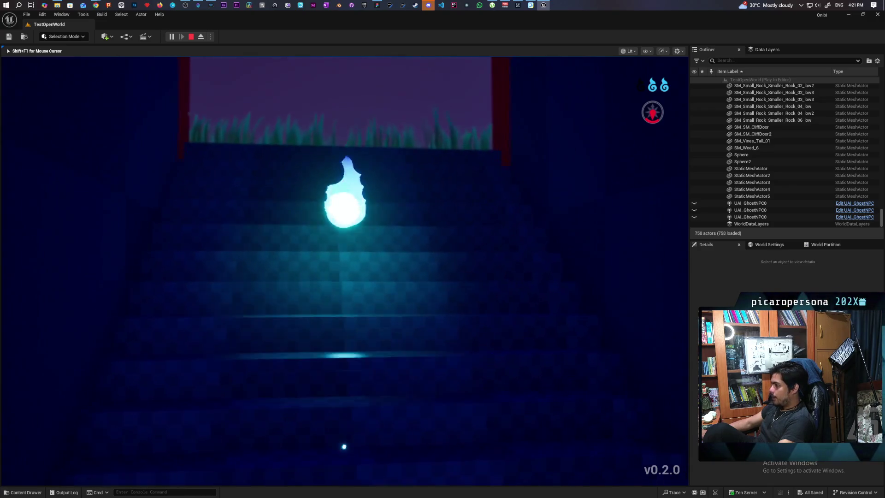
key(w)
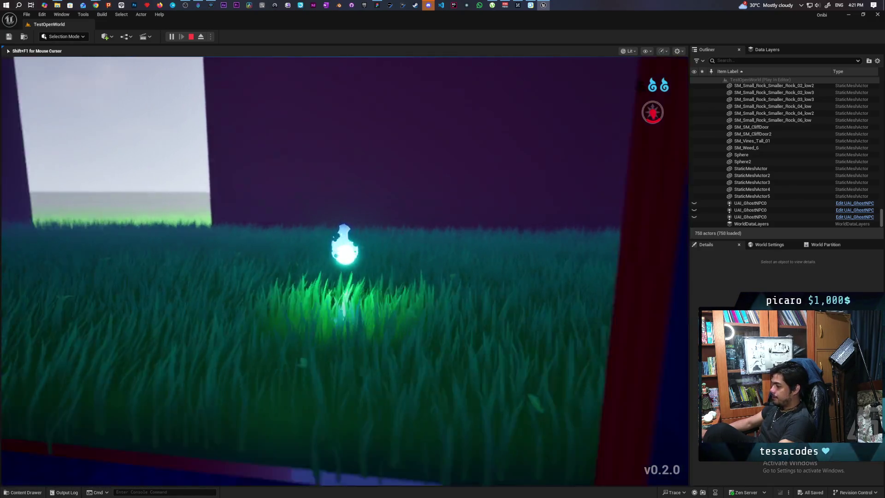
key(w)
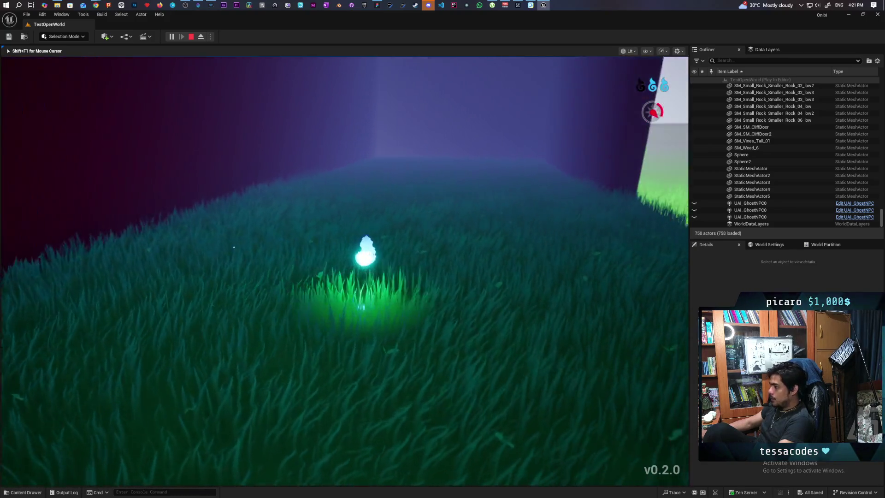
key(w)
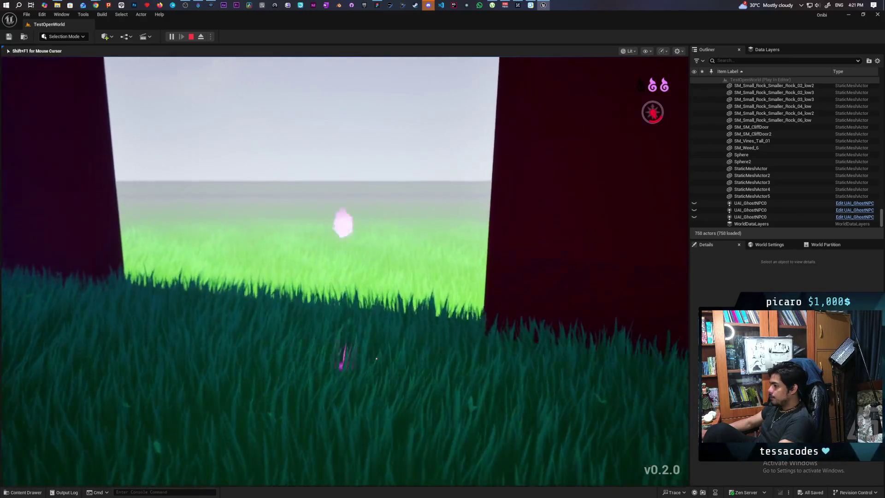
key(w)
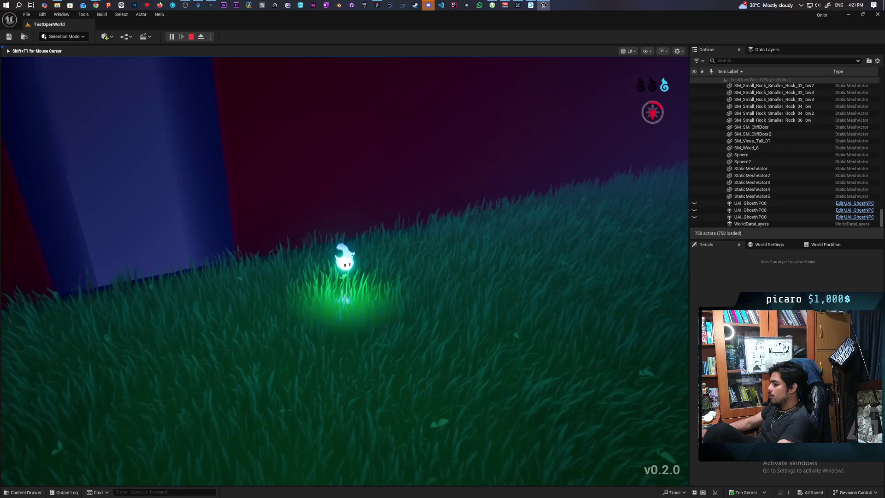
key(Escape)
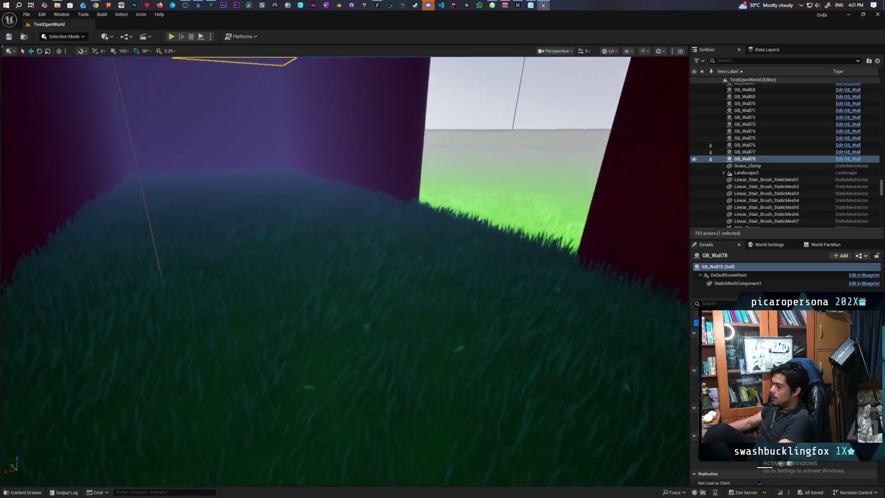
In the Content Drawer, browse to Content > Core > Interactables > Basic
drag(250, 376, 251, 376)
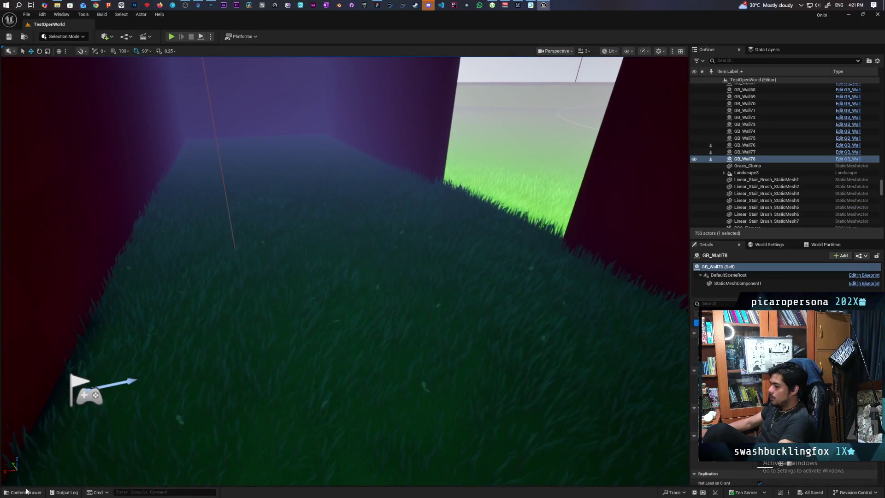
click(26, 491)
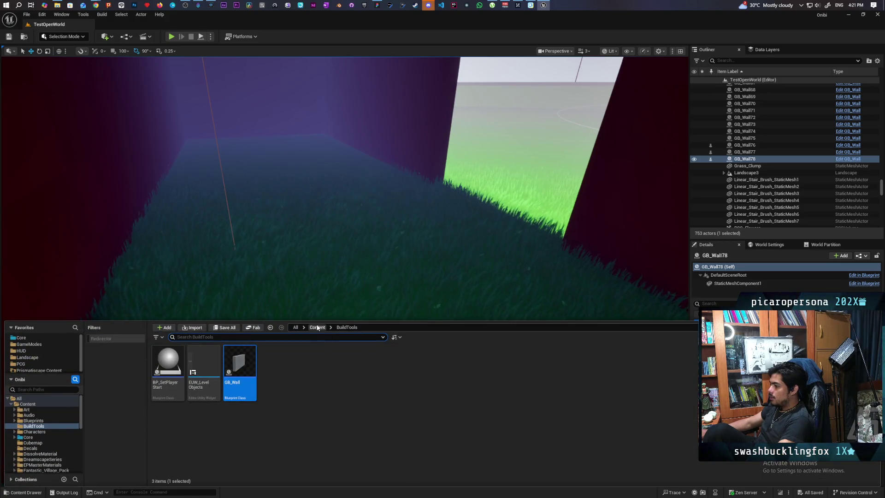
click(317, 328)
double_click(347, 362)
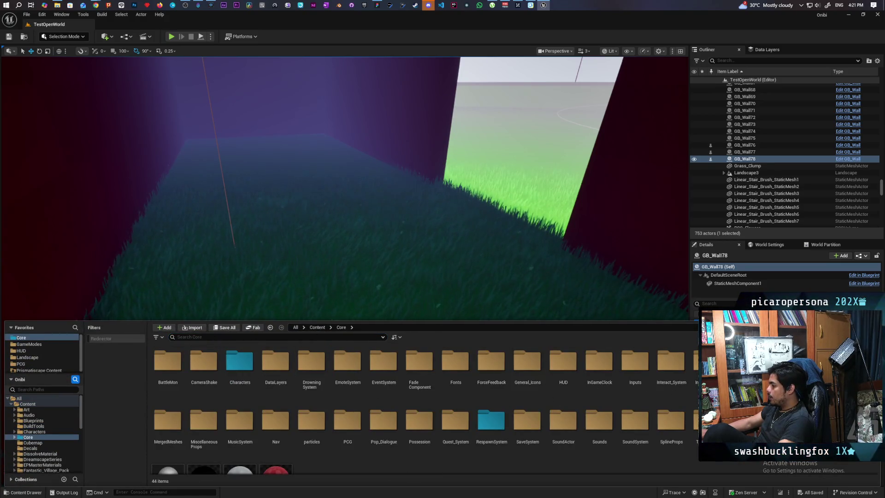
double_click(694, 369)
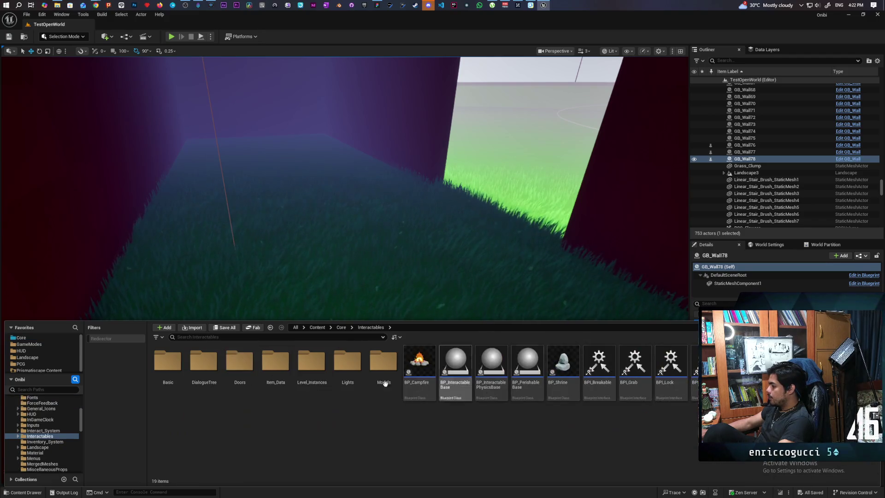
double_click(168, 365)
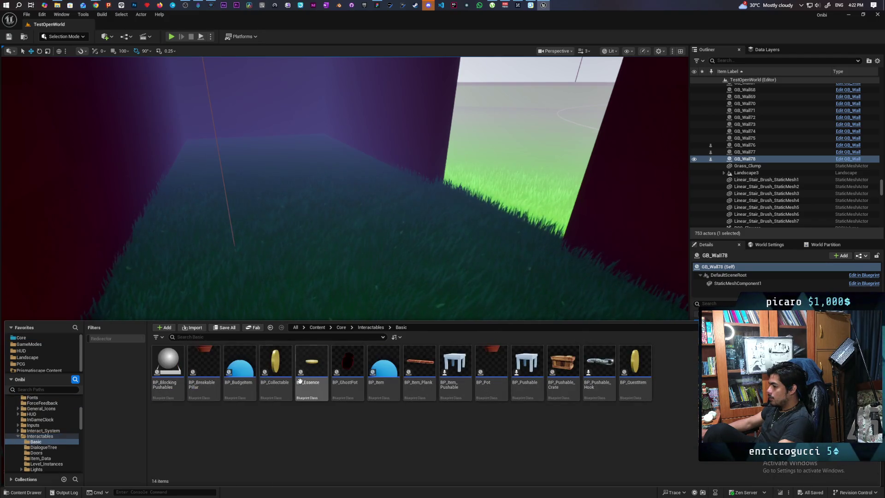
Place a BP_Essence pickup in the grass, Alt-drag a duplicate beside it, and preview with game view
mouse_move(312, 364)
mouse_down()
mouse_move(326, 259)
mouse_move(345, 265)
mouse_up()
key(f)
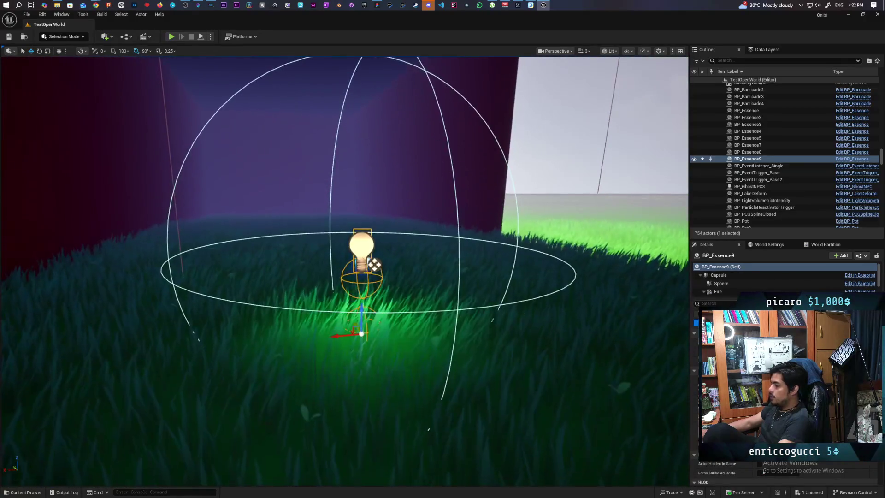
drag(346, 335, 446, 326)
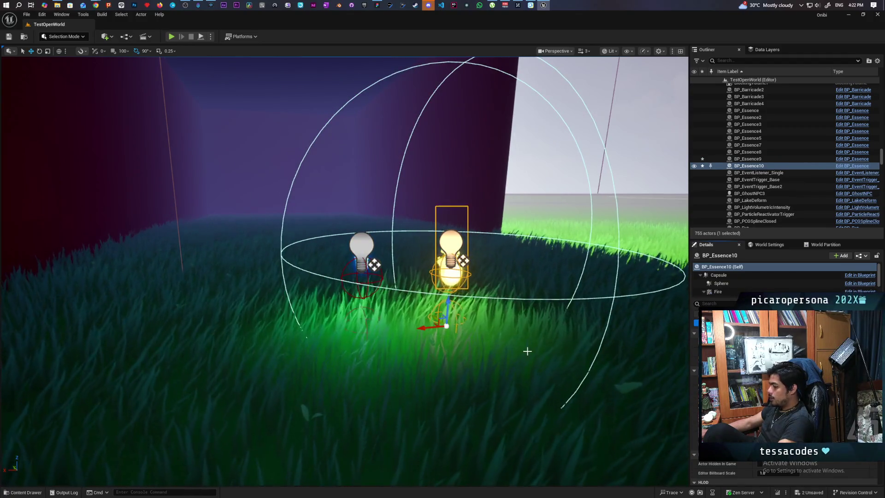
key(g)
mouse_move(345, 271)
mouse_down()
mouse_move(321, 275)
mouse_move(321, 289)
mouse_up()
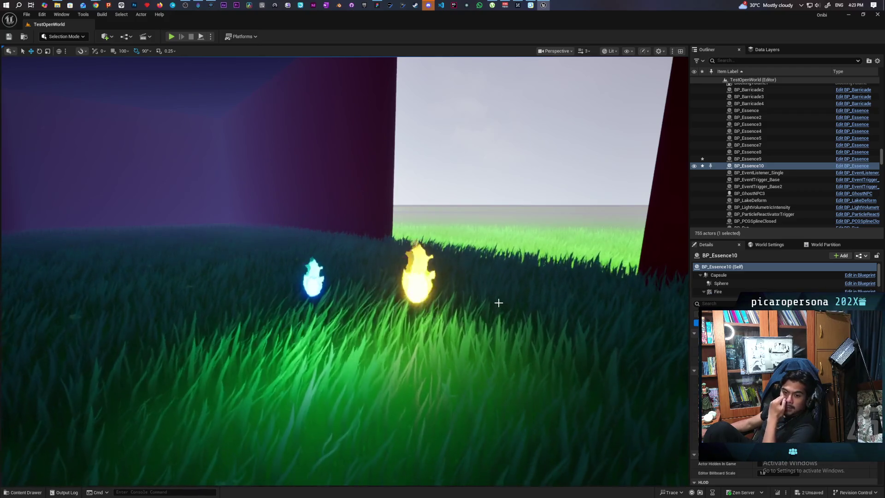
mouse_move(96, 3)
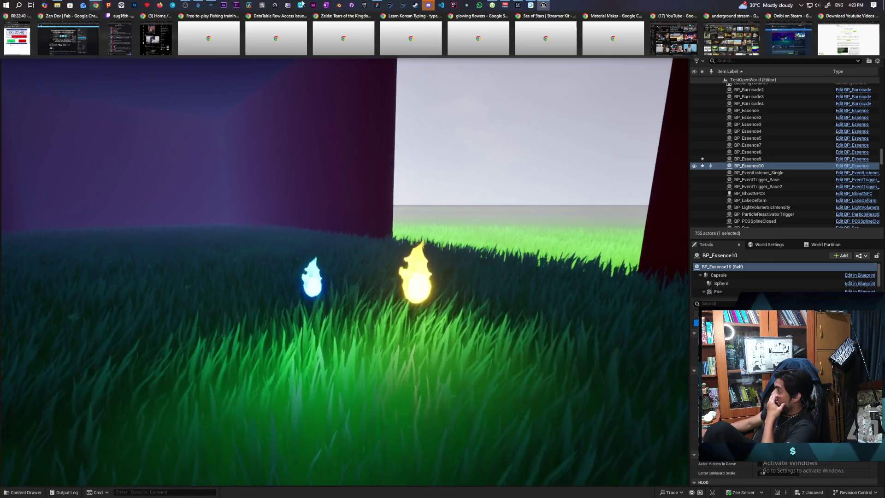
Search Google for "zelda heart piece" in a new Chrome tab
click(740, 36)
click(743, 45)
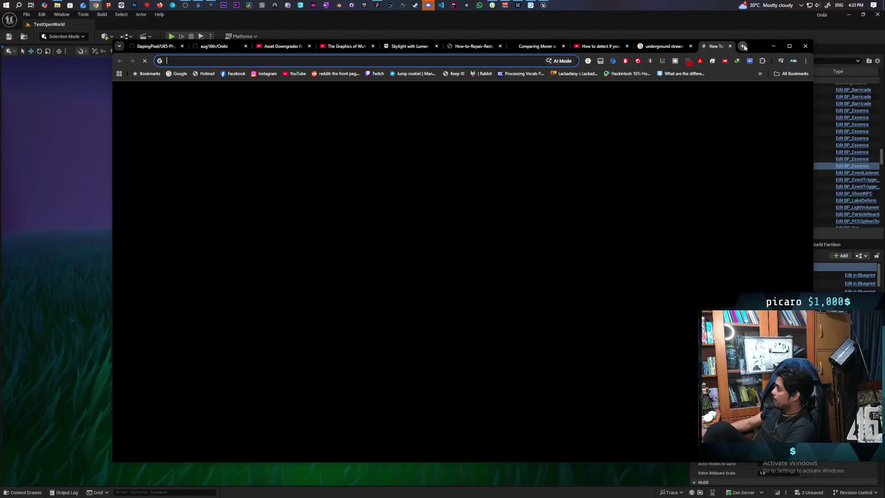
text(zelda )
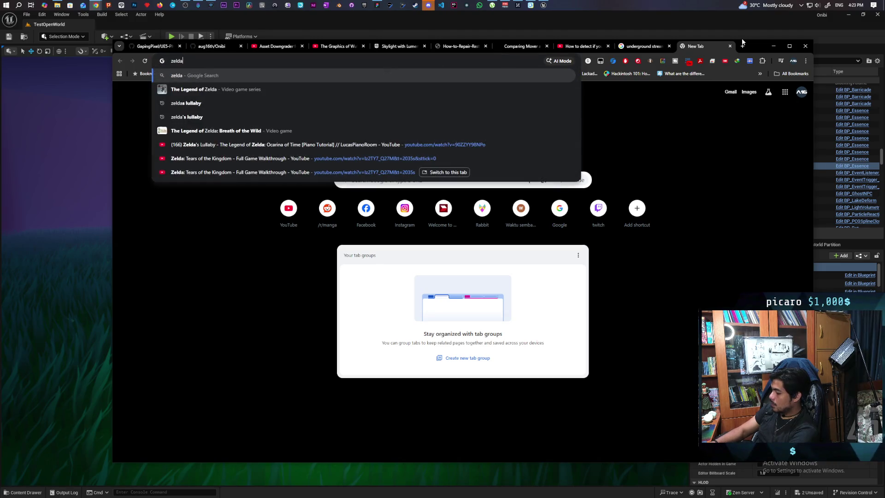
text(heart pier)
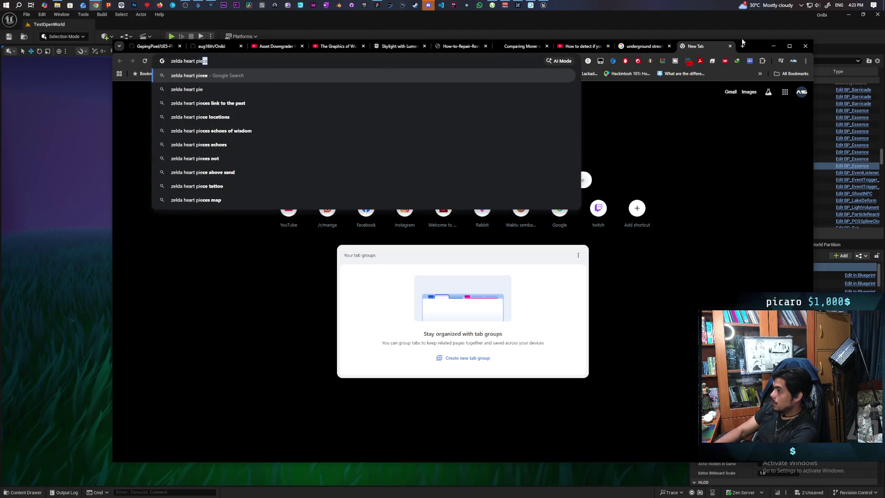
key(BackSpace)
text(ce)
key(Return)
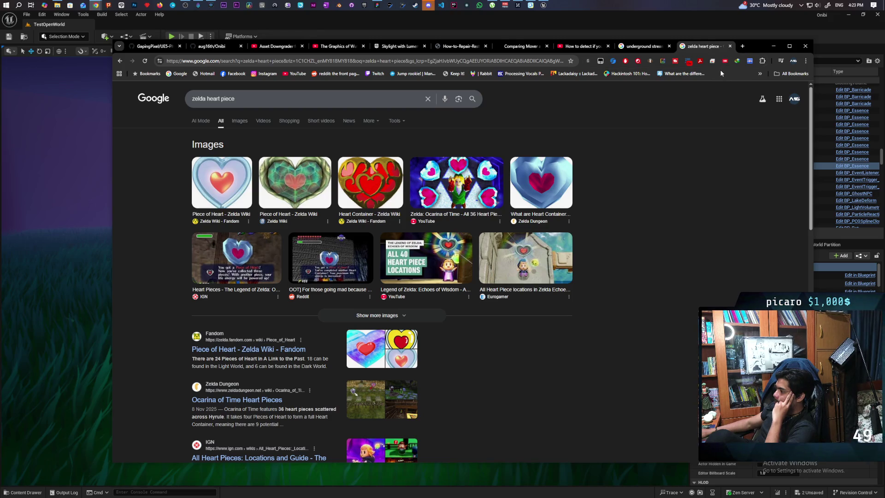
Narrow the Chrome window and move it down to uncover the Unreal level view
mouse_move(756, 47)
mouse_down()
mouse_move(755, 68)
mouse_move(805, 68)
mouse_move(798, 55)
mouse_up()
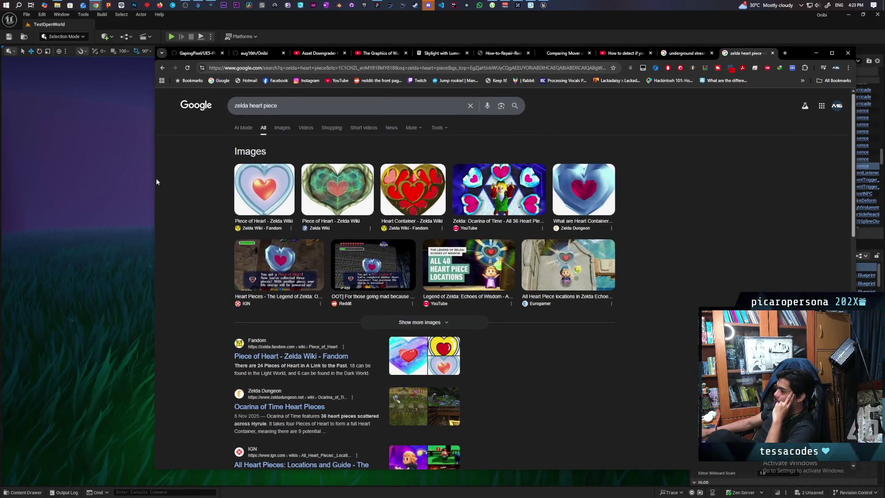
mouse_move(161, 182)
mouse_down()
mouse_move(364, 189)
mouse_move(326, 189)
mouse_up()
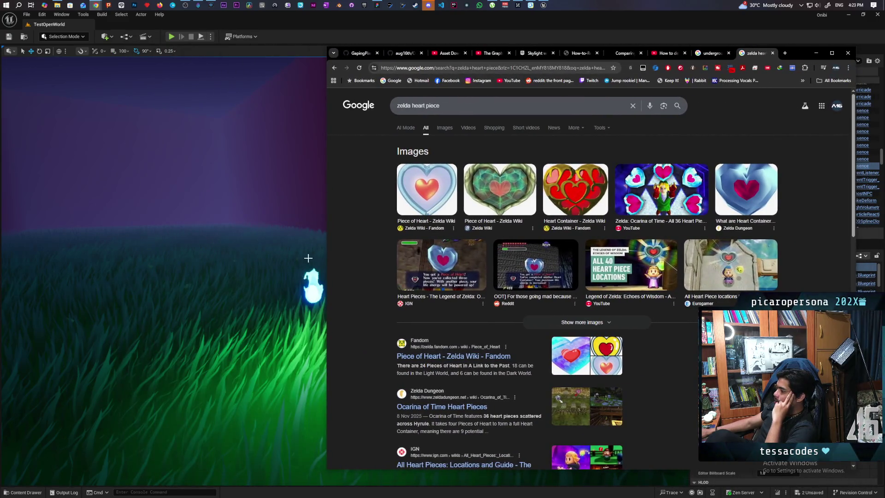
mouse_move(797, 51)
mouse_down()
mouse_move(860, 70)
mouse_move(803, 97)
mouse_move(530, 322)
mouse_move(571, 314)
mouse_up()
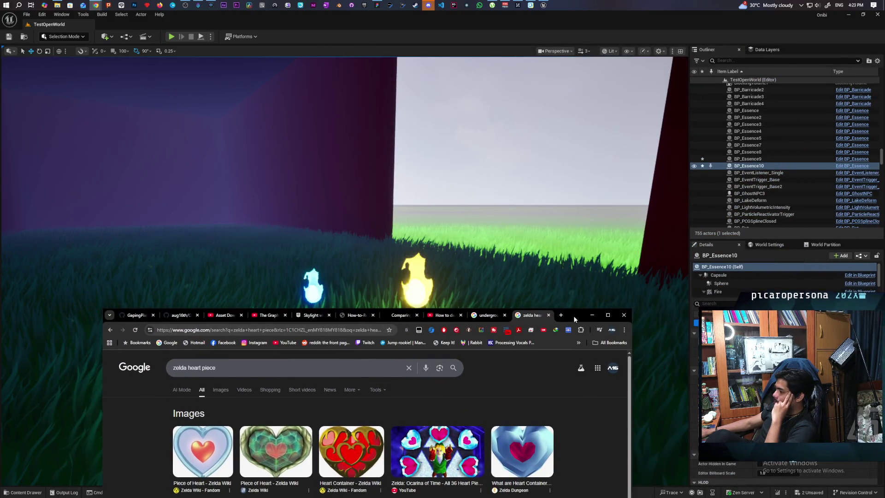
Bring Unreal Editor back over Chrome to show the full viewport with both essence flames
drag(573, 316, 575, 317)
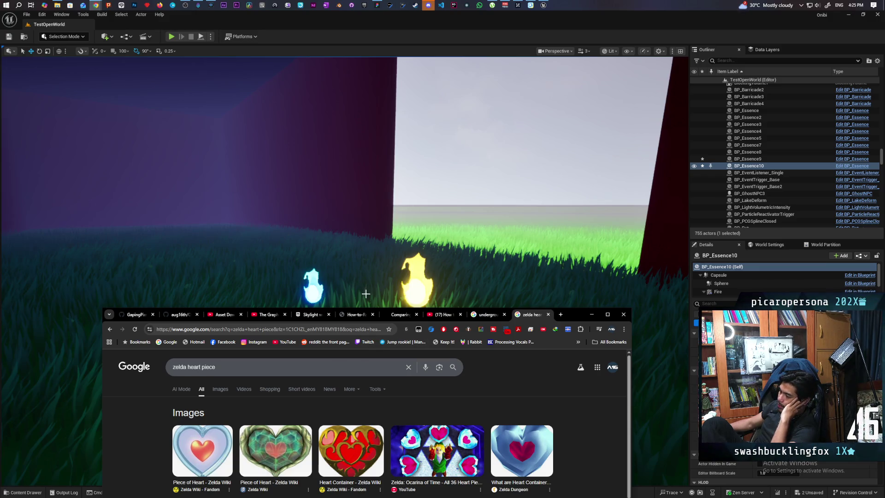
click(467, 23)
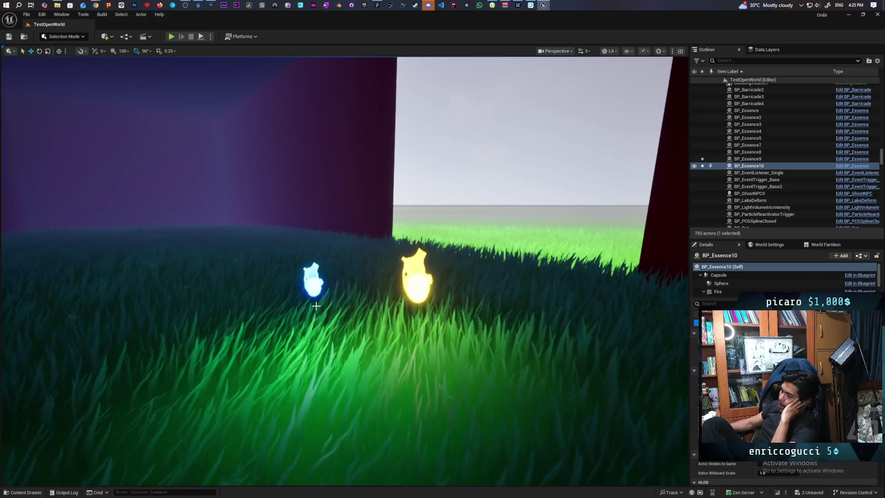
click(312, 286)
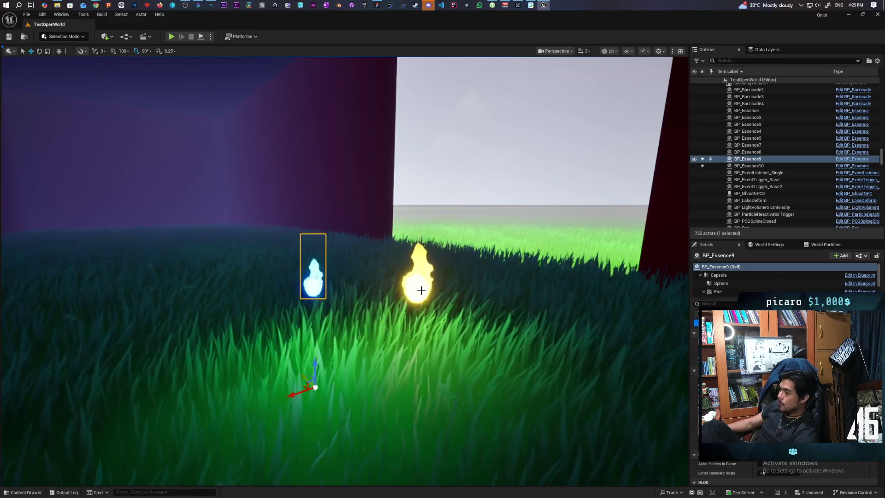
click(417, 277)
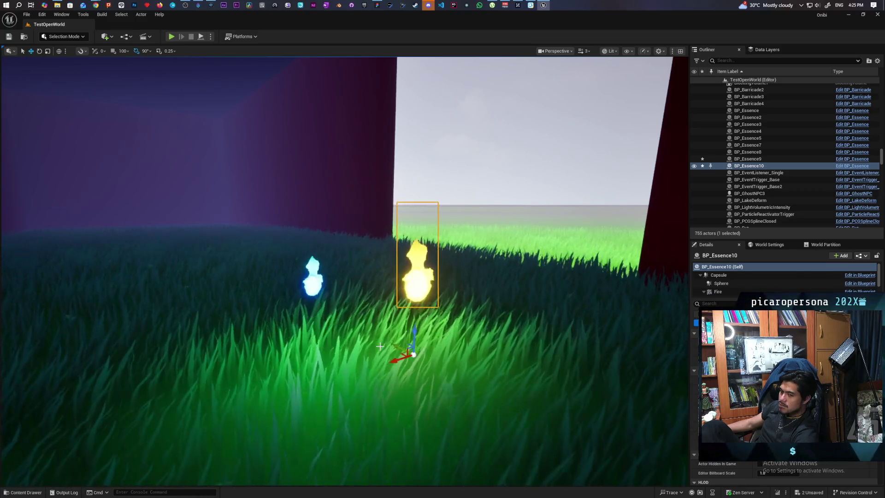
click(315, 285)
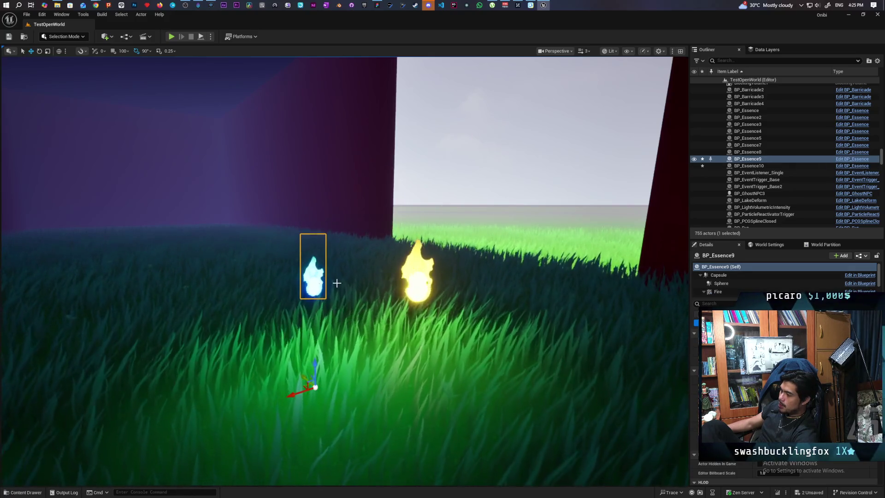
click(420, 291)
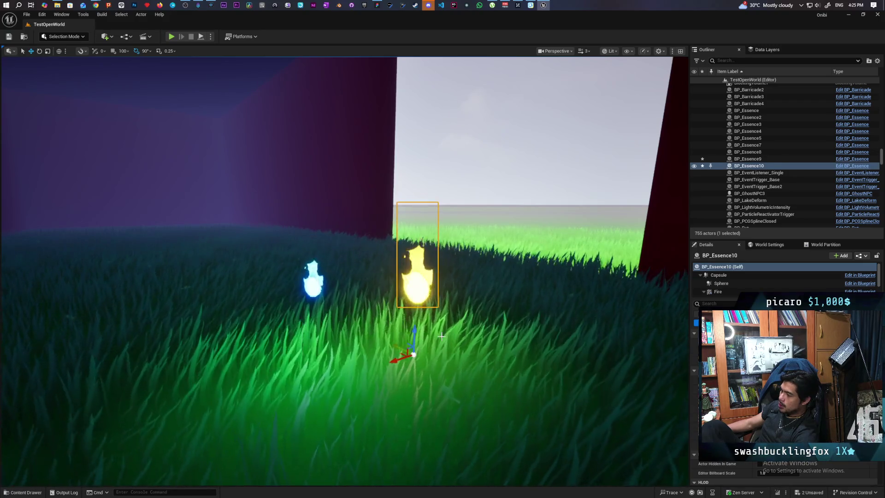
click(447, 134)
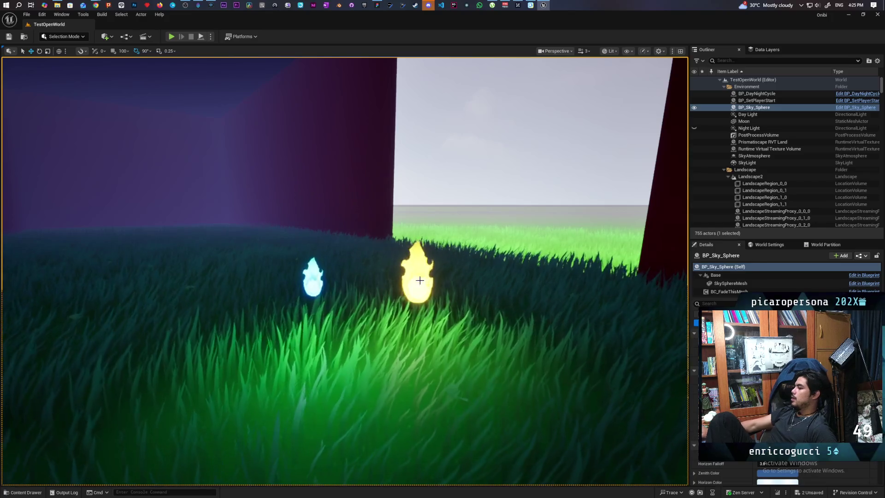
click(318, 291)
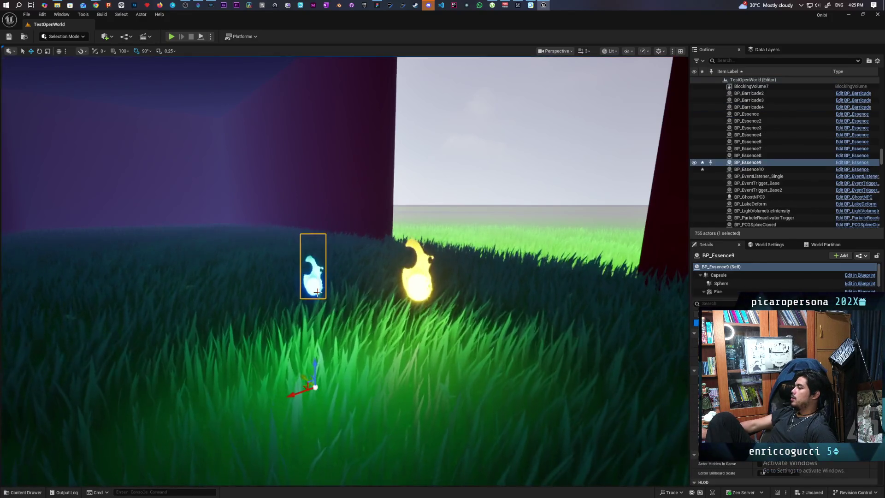
click(417, 284)
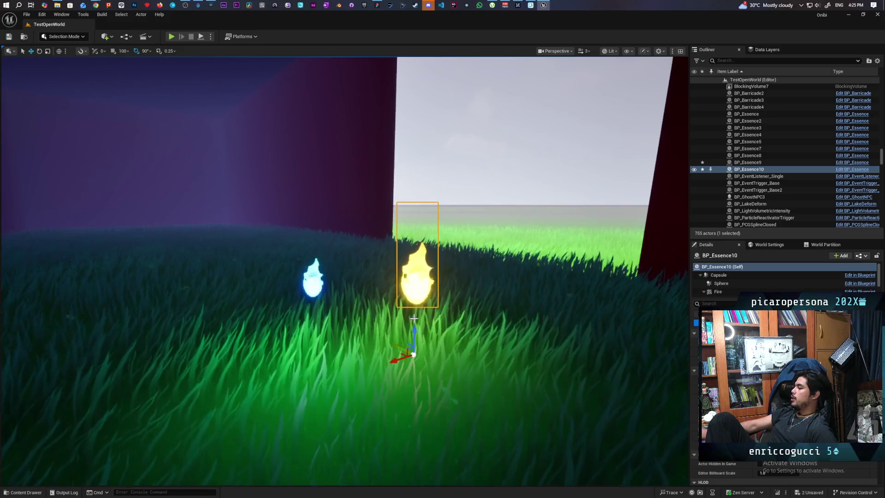
click(314, 292)
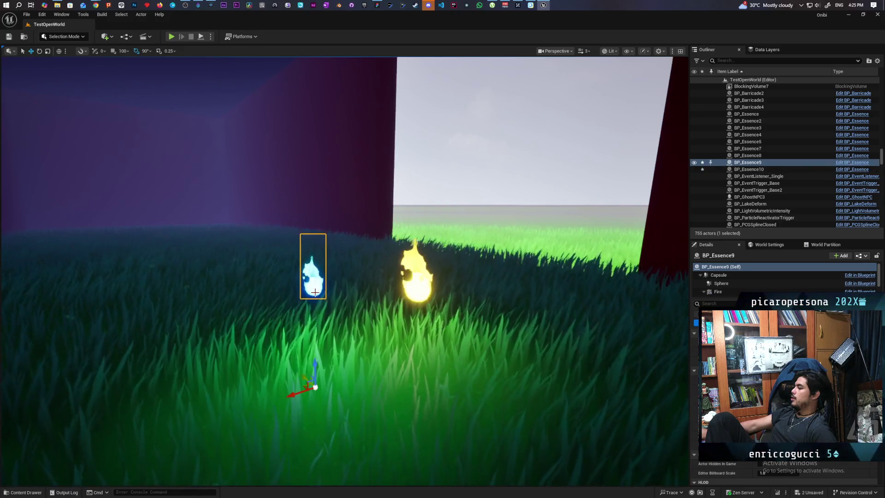
click(417, 281)
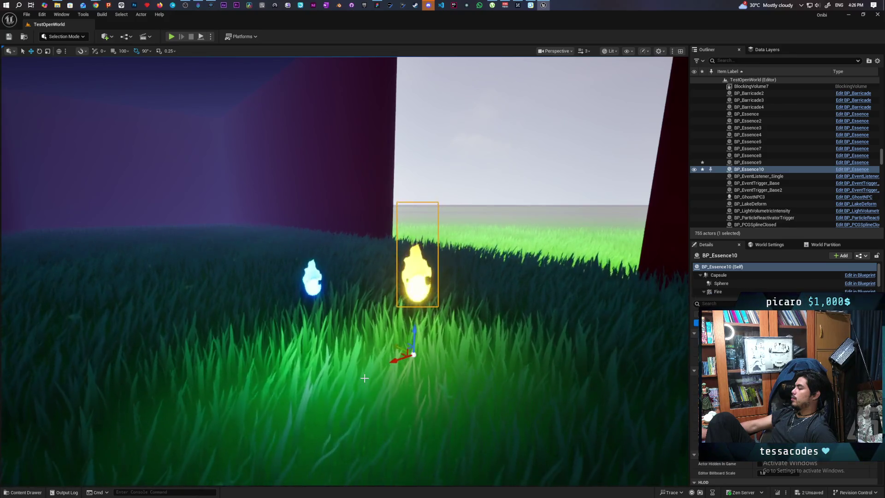
click(310, 291)
click(415, 280)
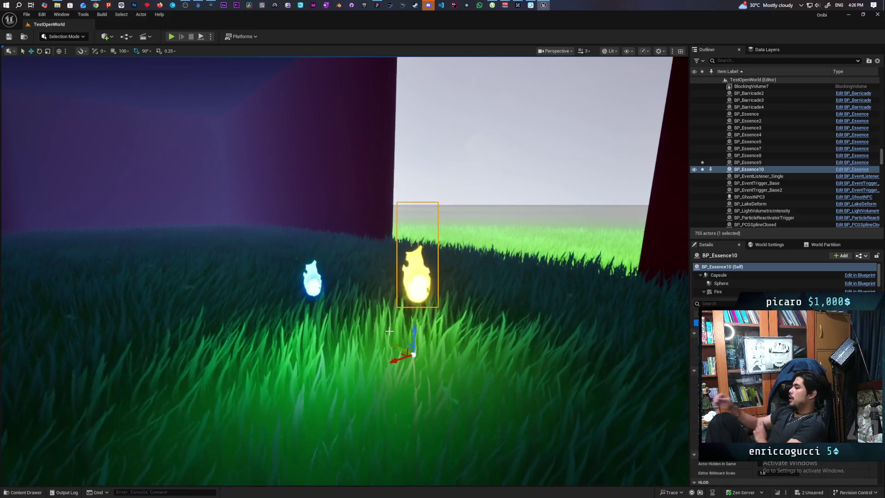
click(315, 301)
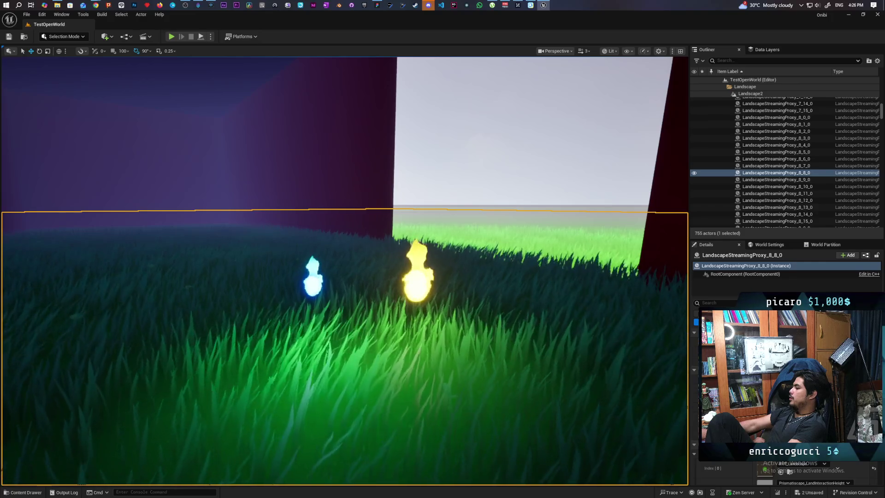
click(315, 276)
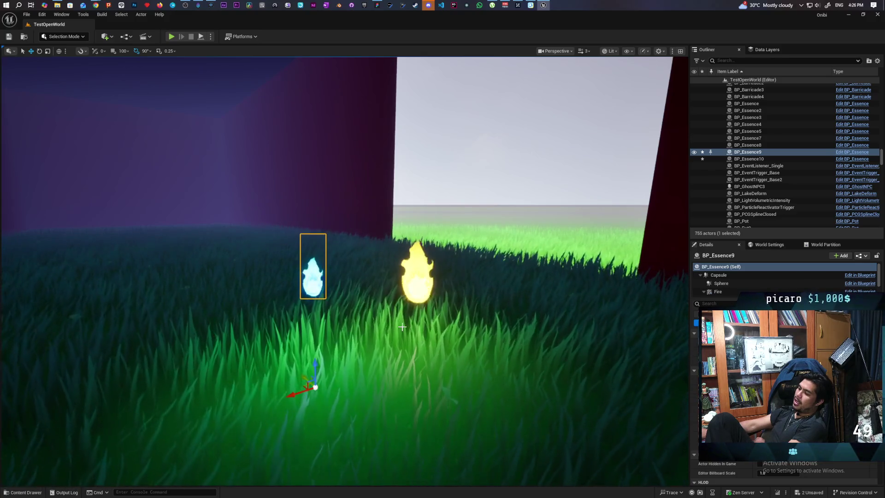
click(415, 261)
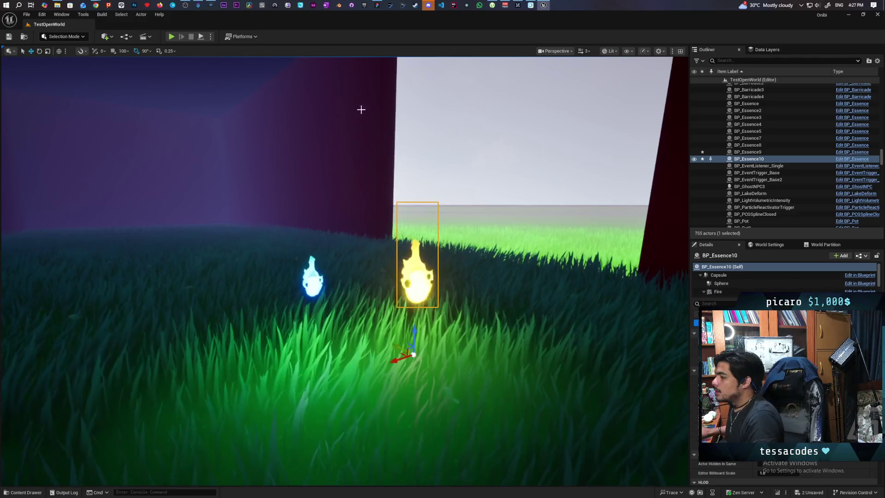
mouse_move(95, 6)
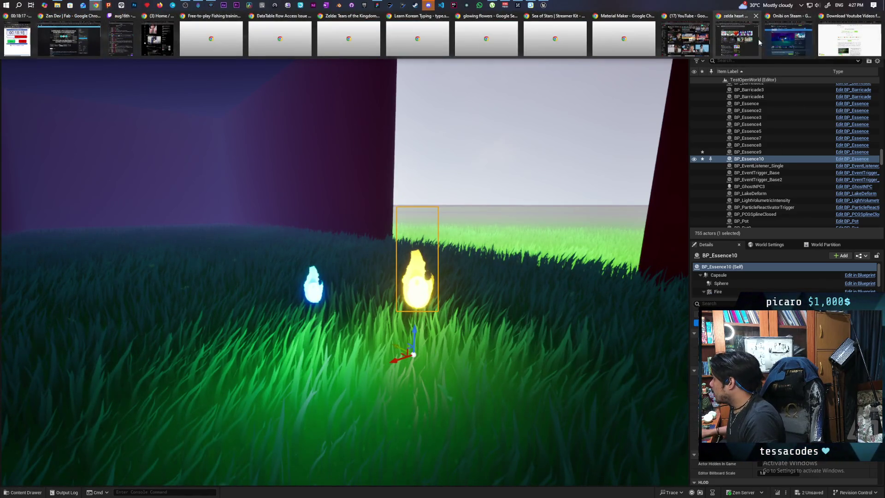
Bring Chrome forward, move it up-right, and search "spirit container" in a new tab
click(758, 39)
mouse_move(566, 314)
mouse_down()
mouse_move(720, 106)
mouse_move(739, 102)
mouse_up()
click(731, 102)
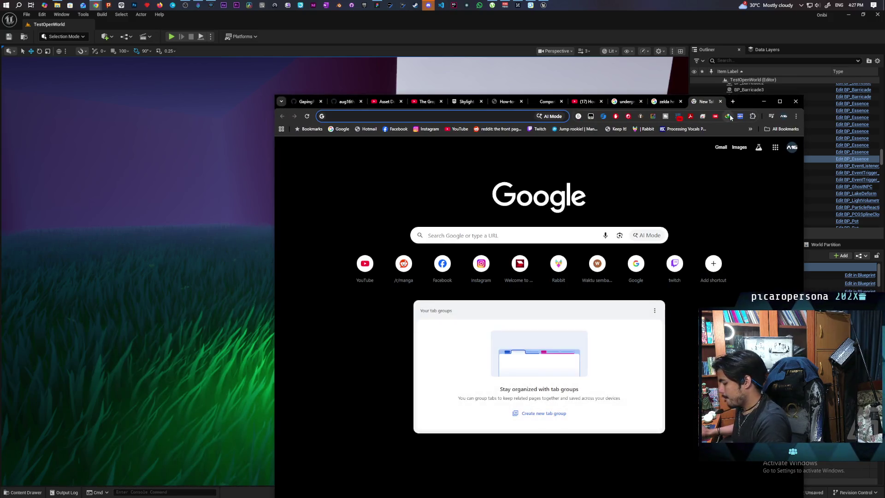
text(spirit container)
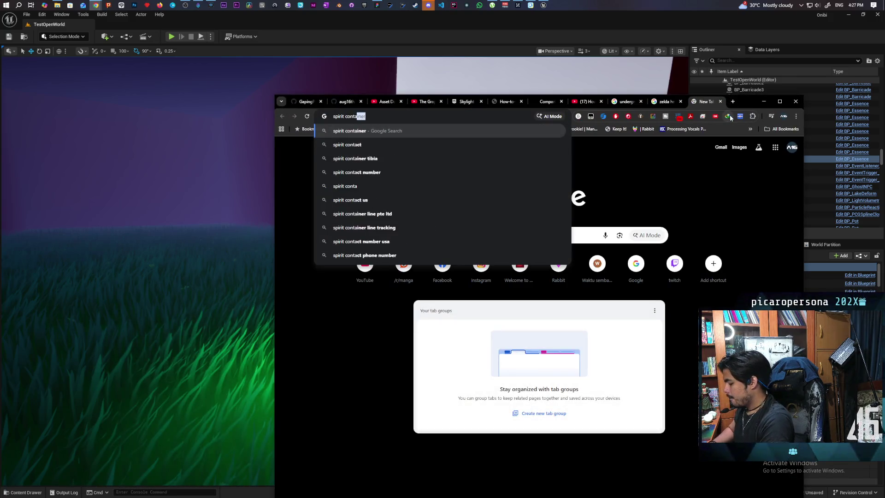
key(Return)
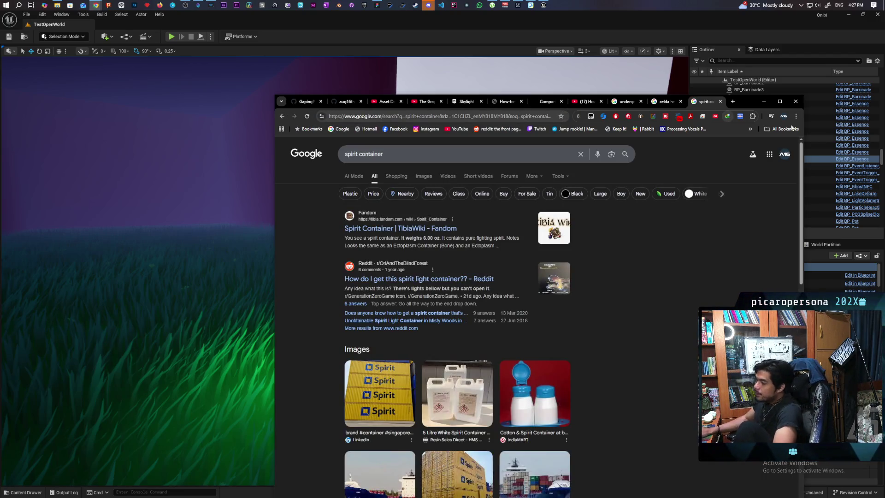
Switch to the Images results for spirit container and scroll through them
click(424, 176)
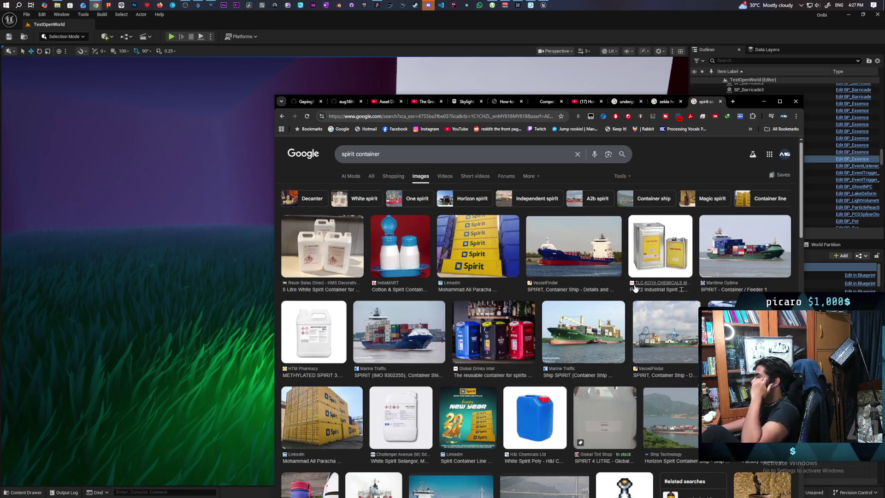
scroll(653, 298, down, 2)
scroll(653, 299, down, 1)
scroll(655, 291, down, 4)
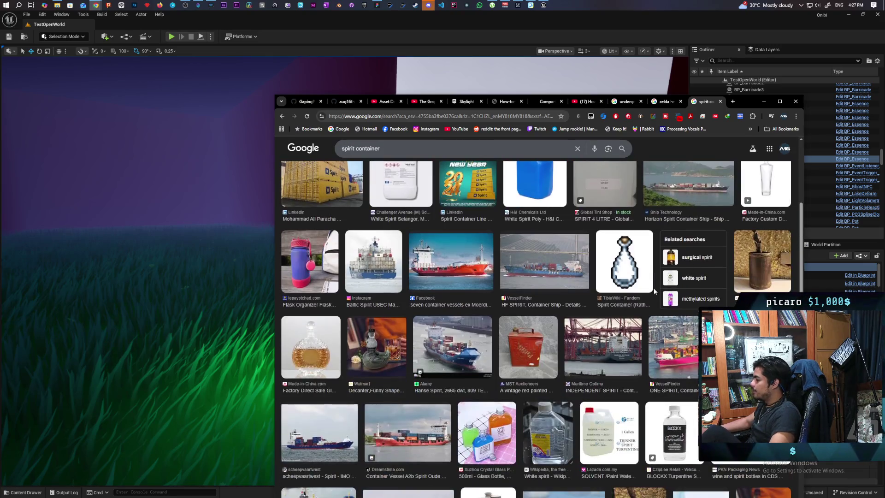